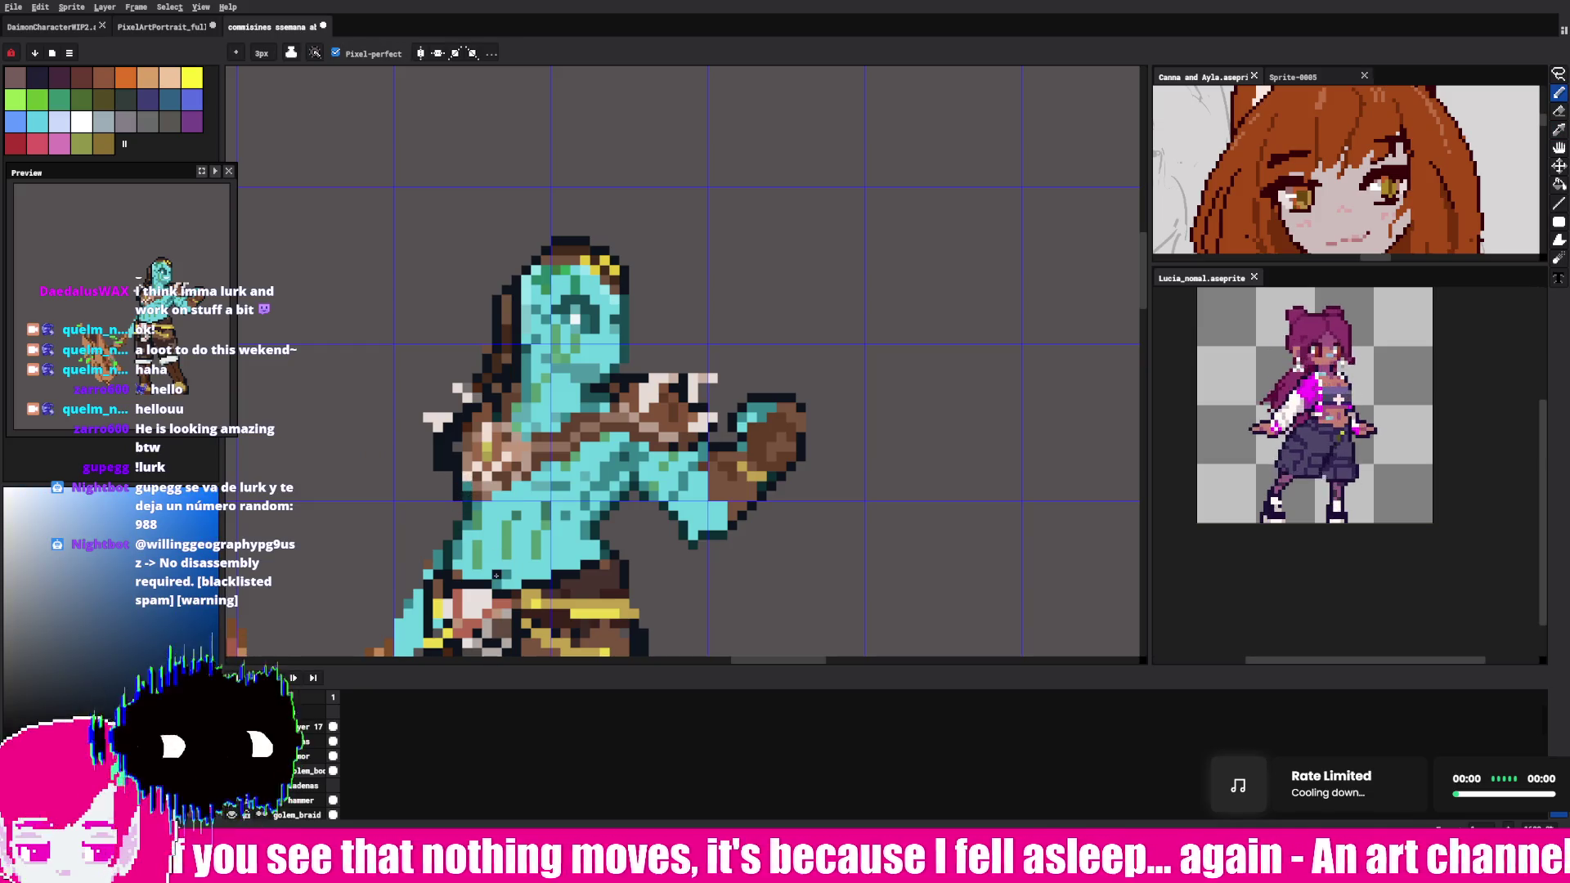
scroll(496, 564, "down", 5)
- Sample the cyan skin tone and the reddish-brown boot colour from the sprite
key("alt")
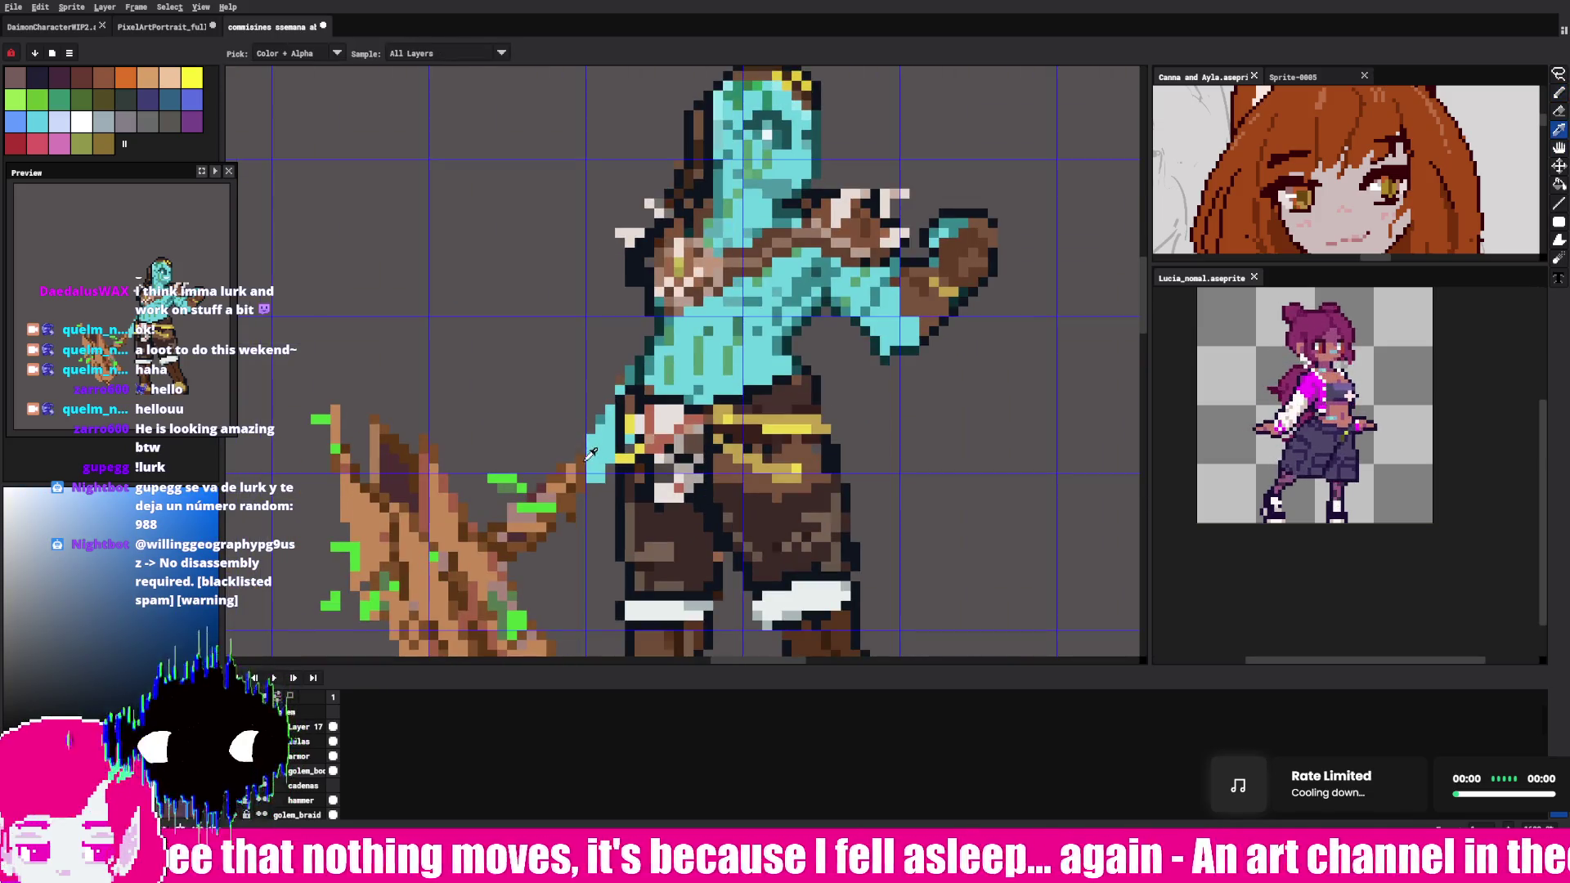
key("b")
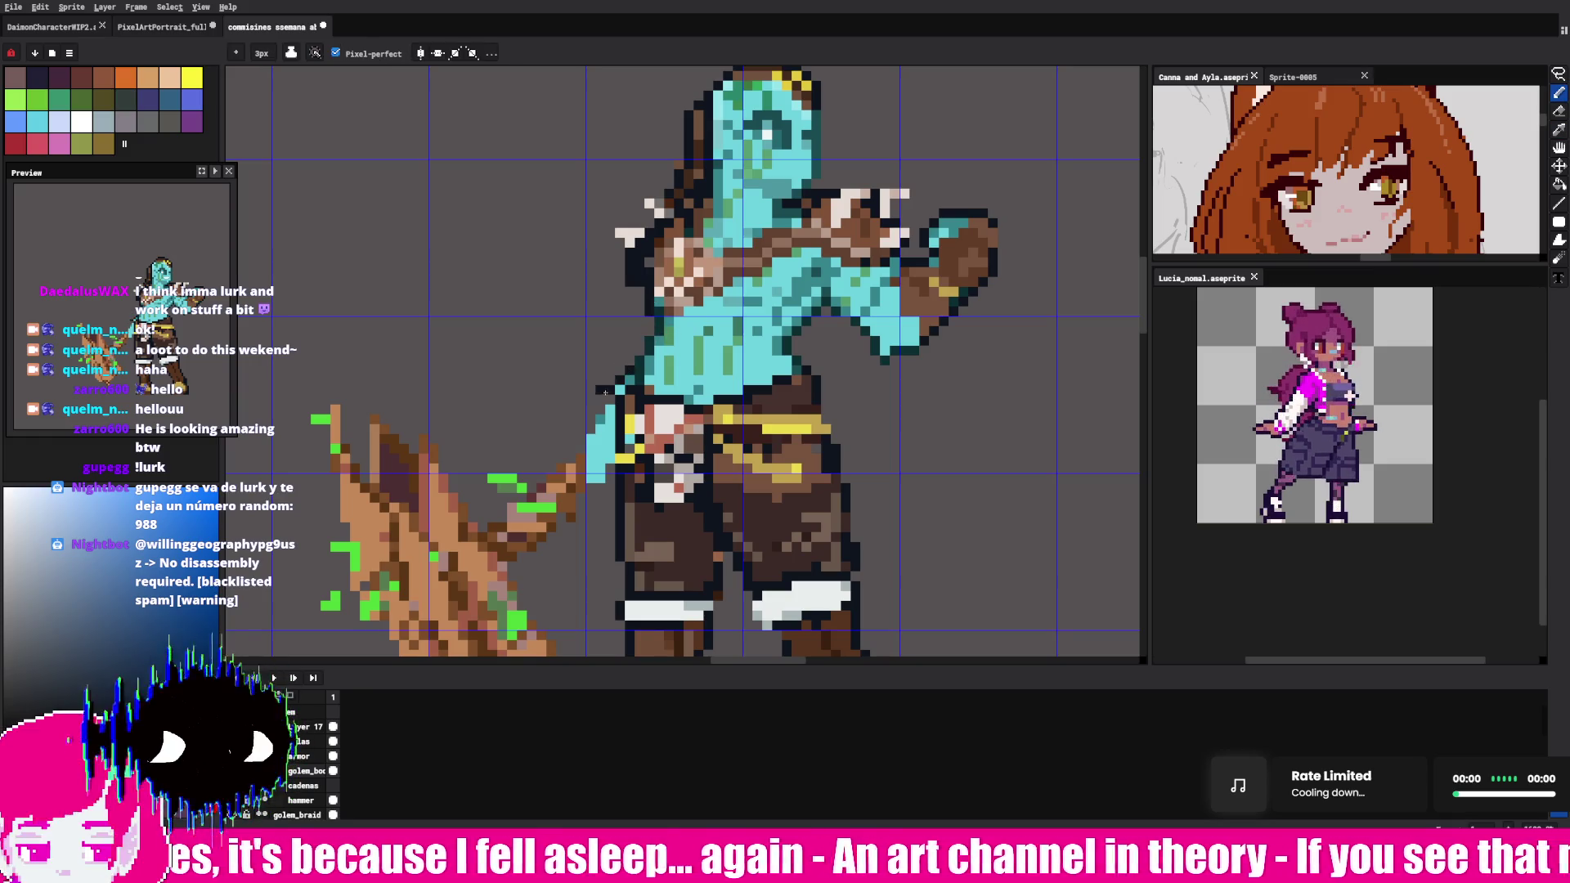
left_click(599, 411, "alt")
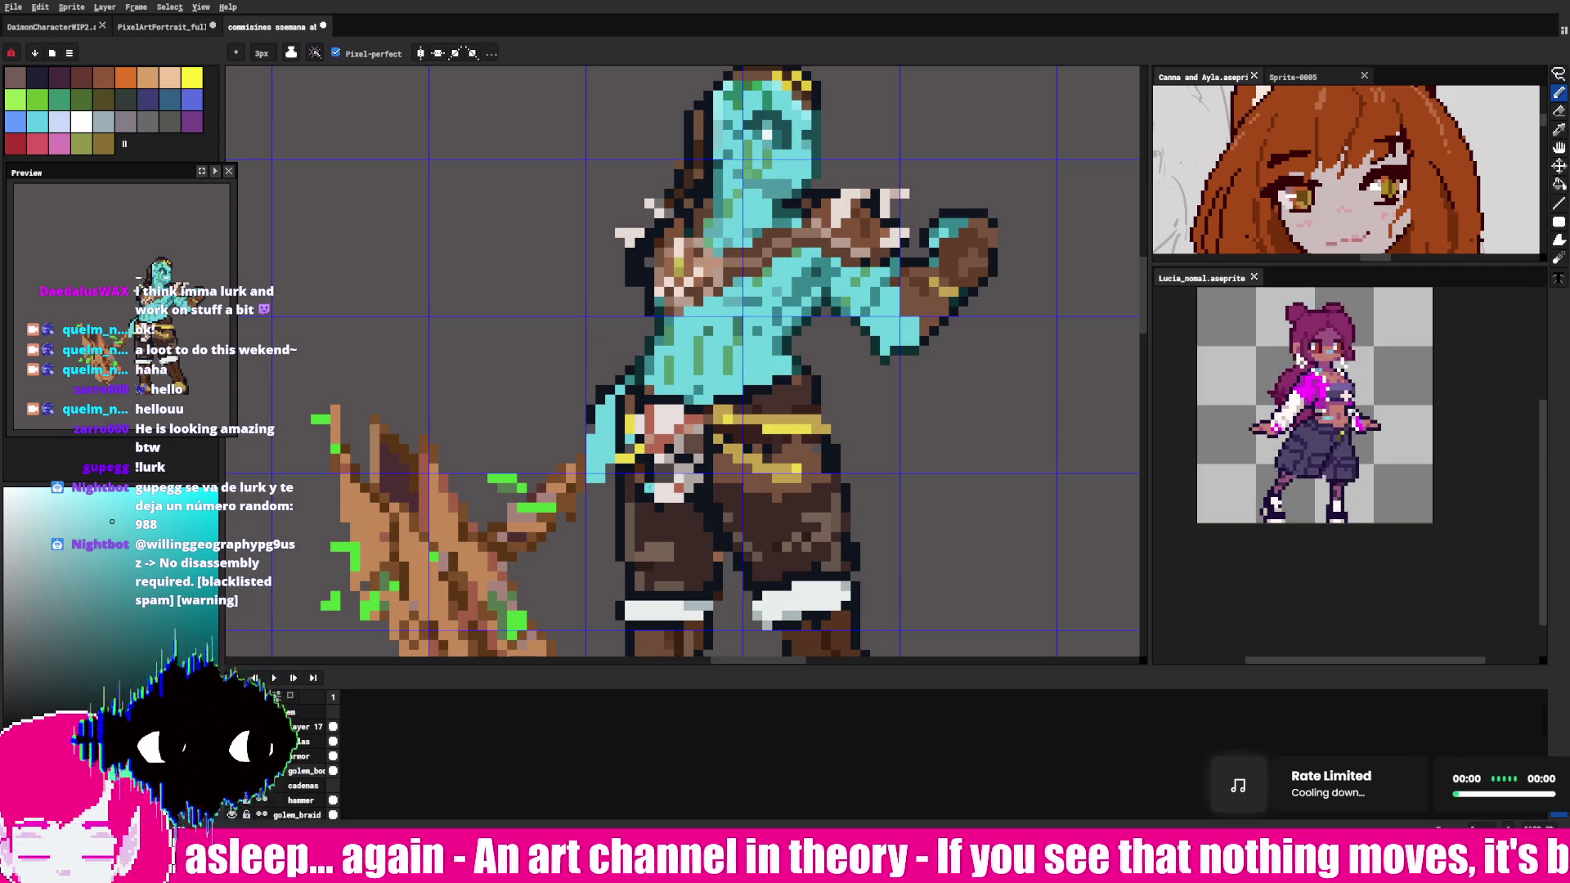
left_click(677, 494, "alt")
scroll(685, 436, "down", 5)
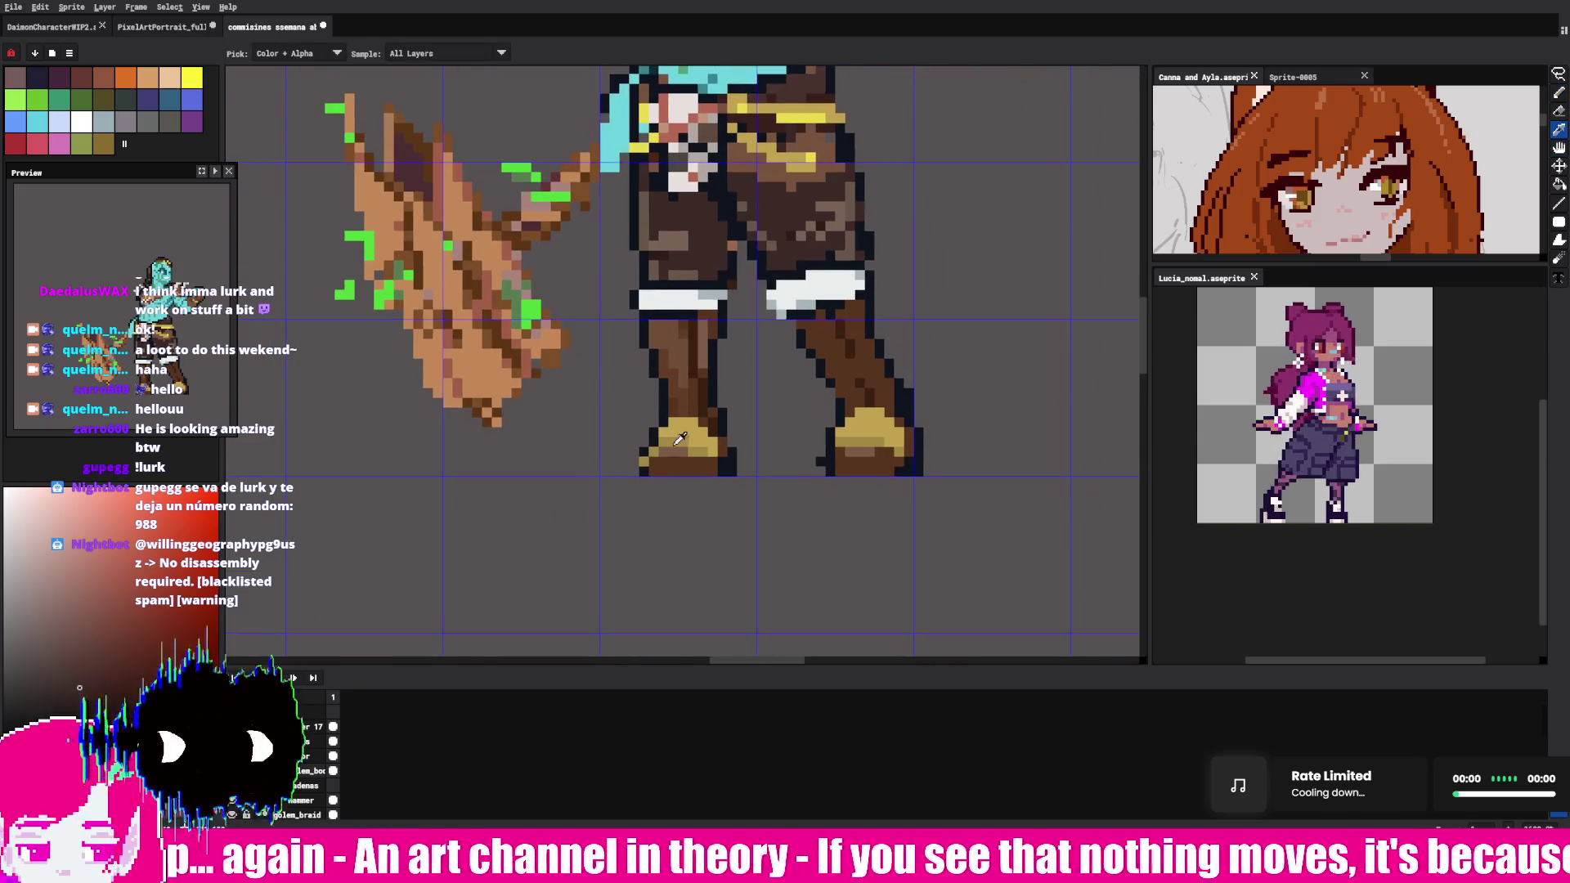
- Touch up the gold and dark brown shading pixels on the left and right boots
left_click(684, 435, "alt")
left_click(669, 436)
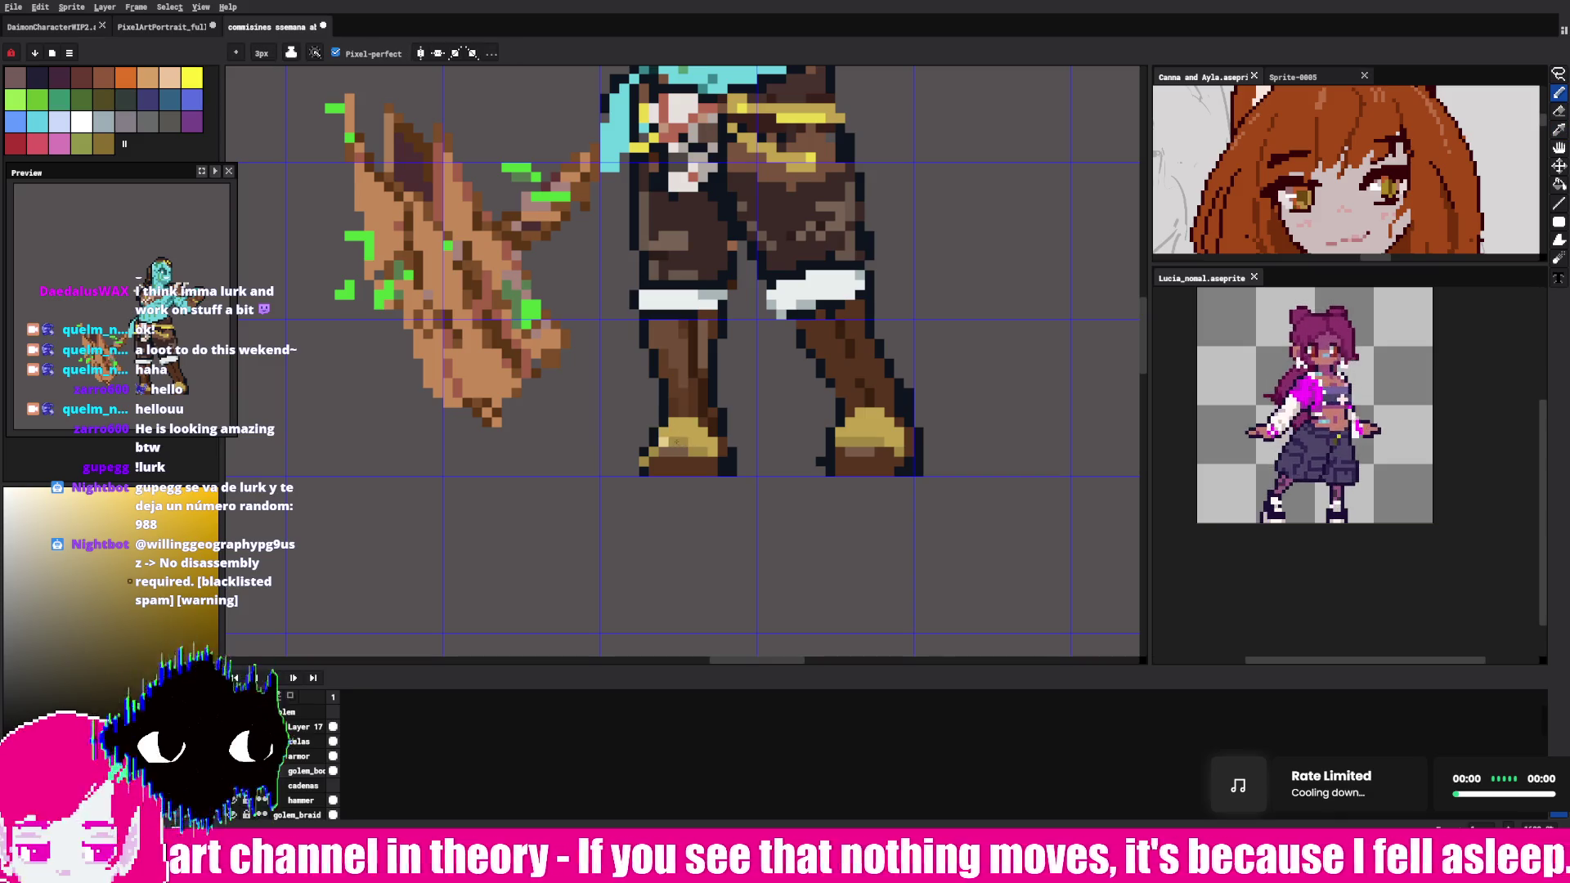
key("alt")
left_click_drag(879, 432, 893, 447)
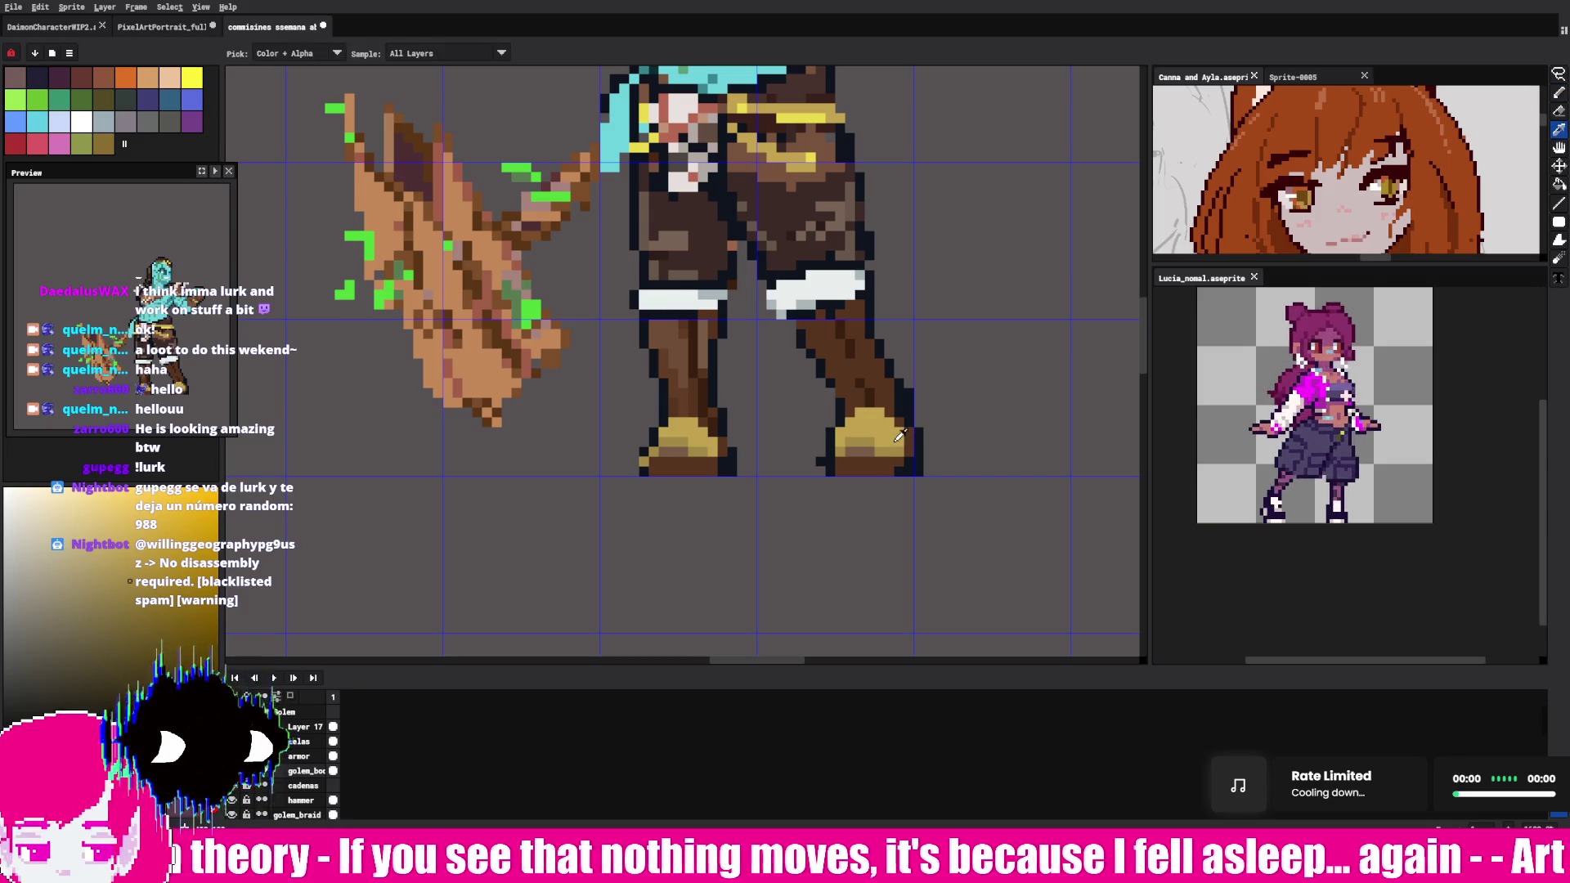
left_click(898, 436, "alt")
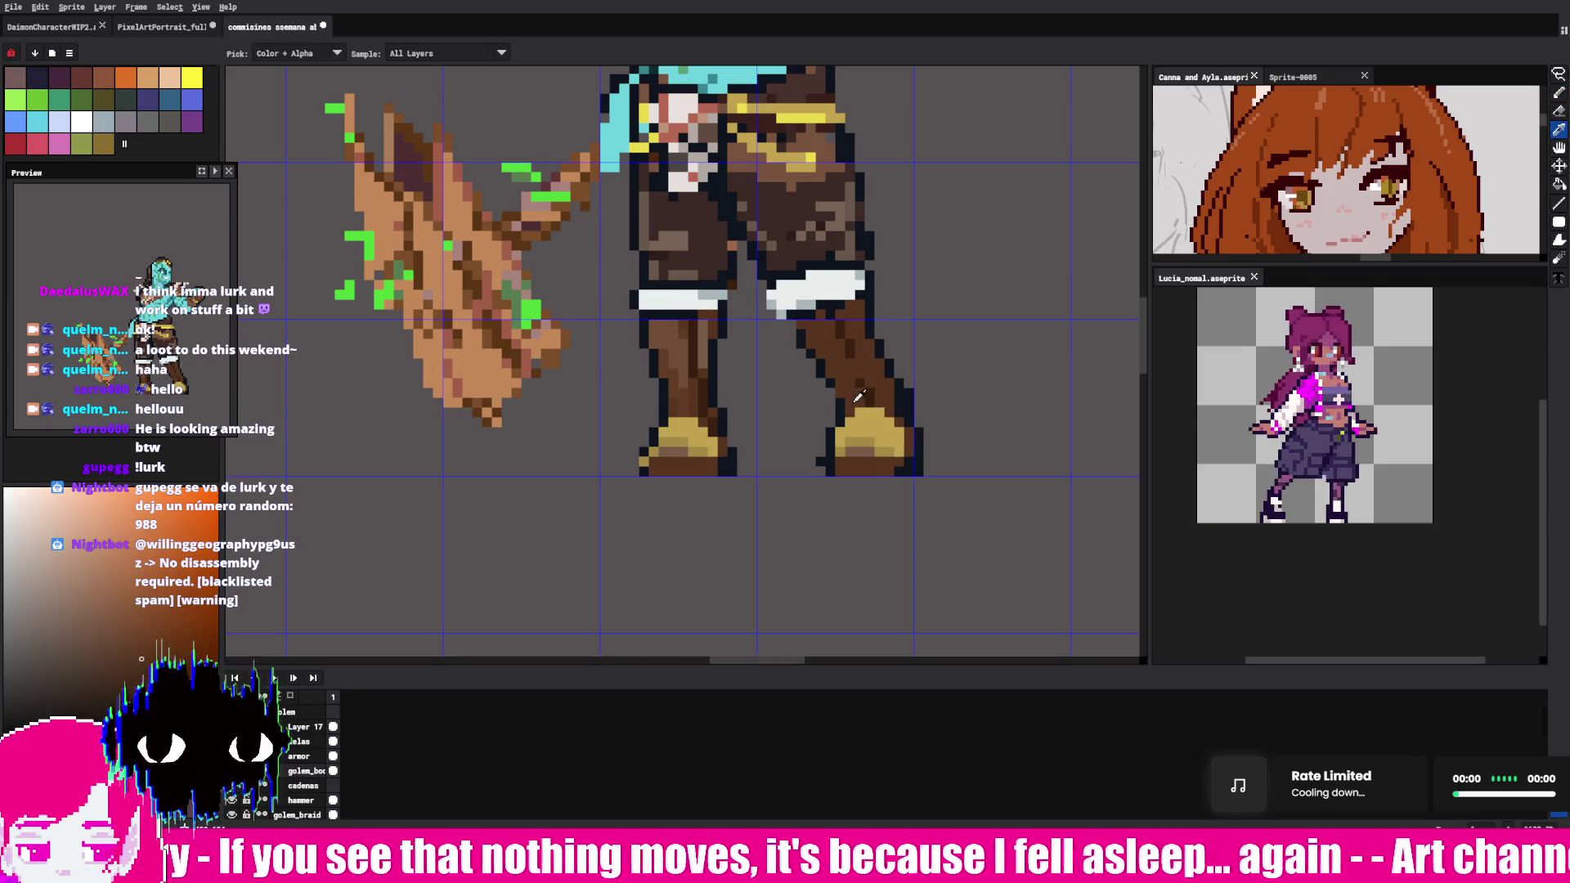
left_click_drag(851, 439, 871, 449)
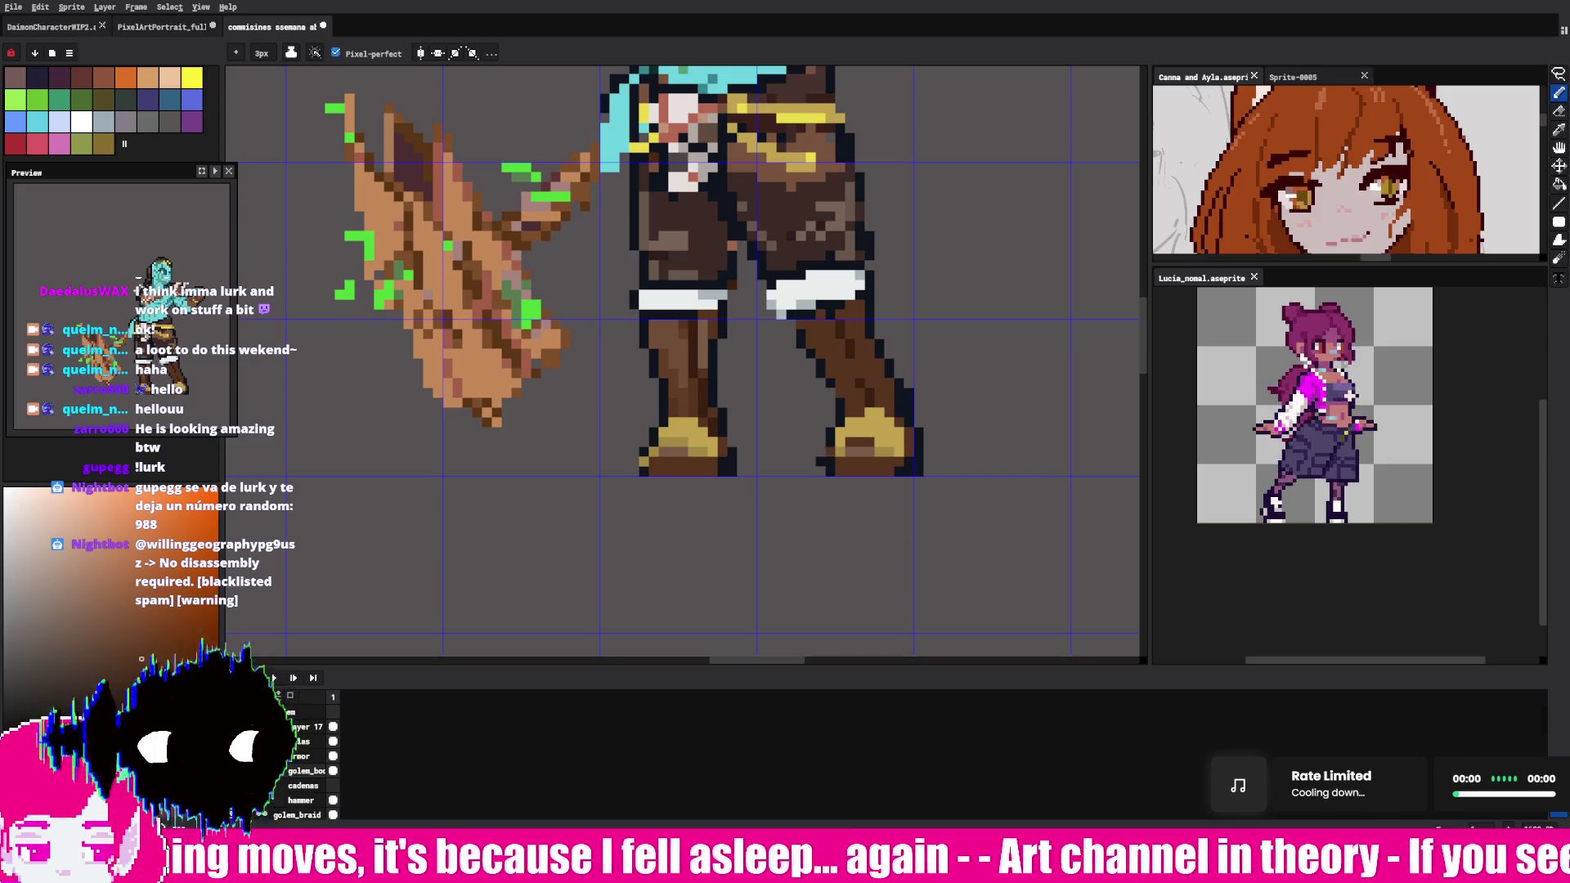
- Pan the canvas to bring the warrior's torso and fist into view
key("alt")
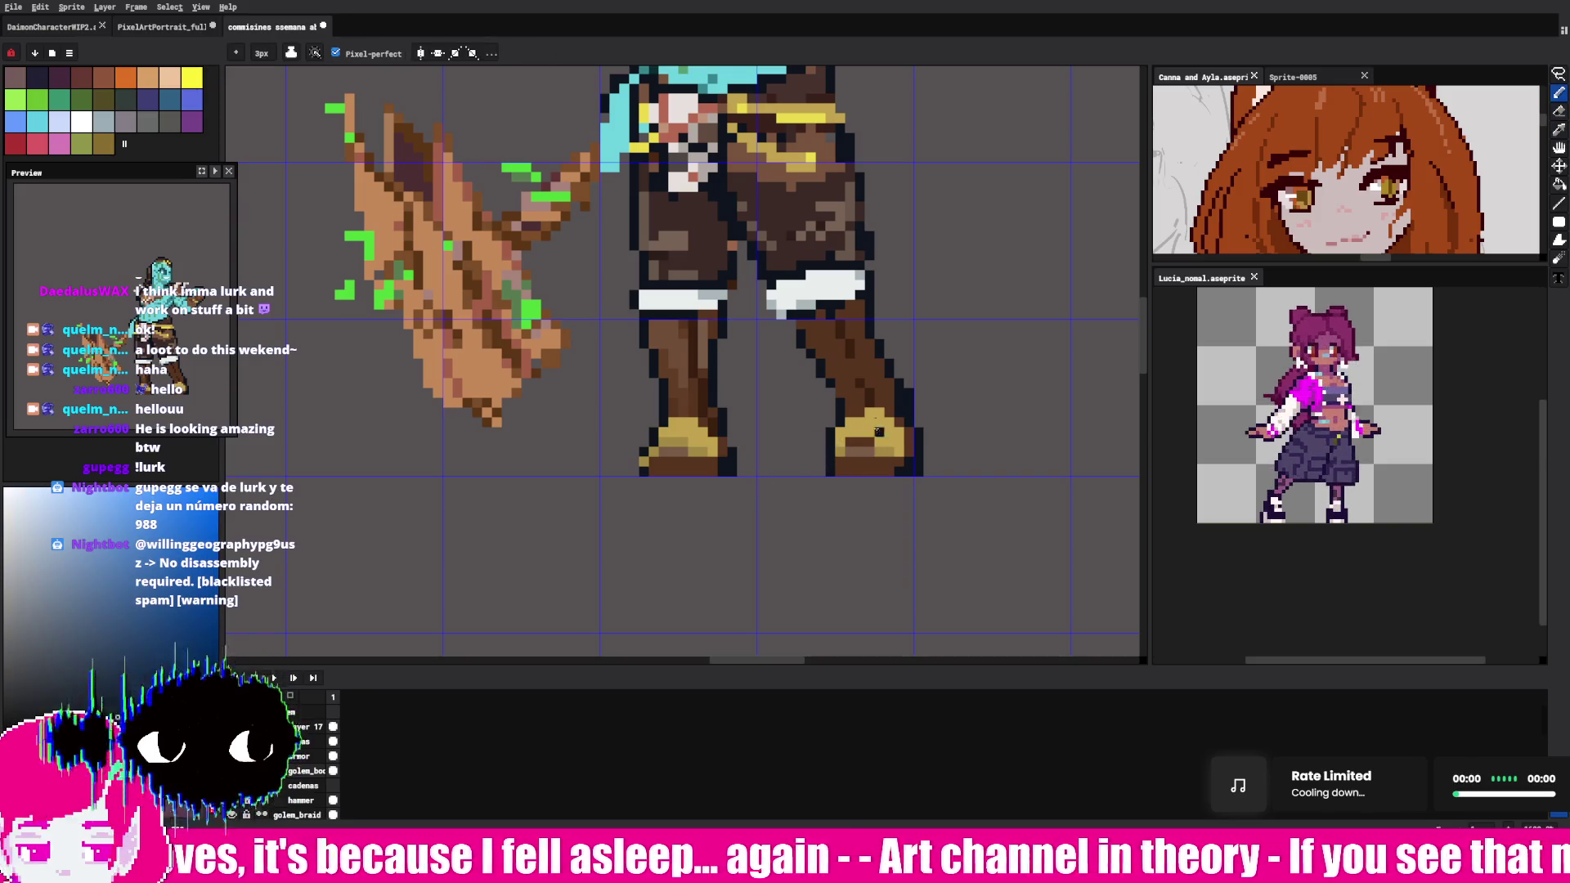
key("space")
left_click_drag(877, 431, 779, 501)
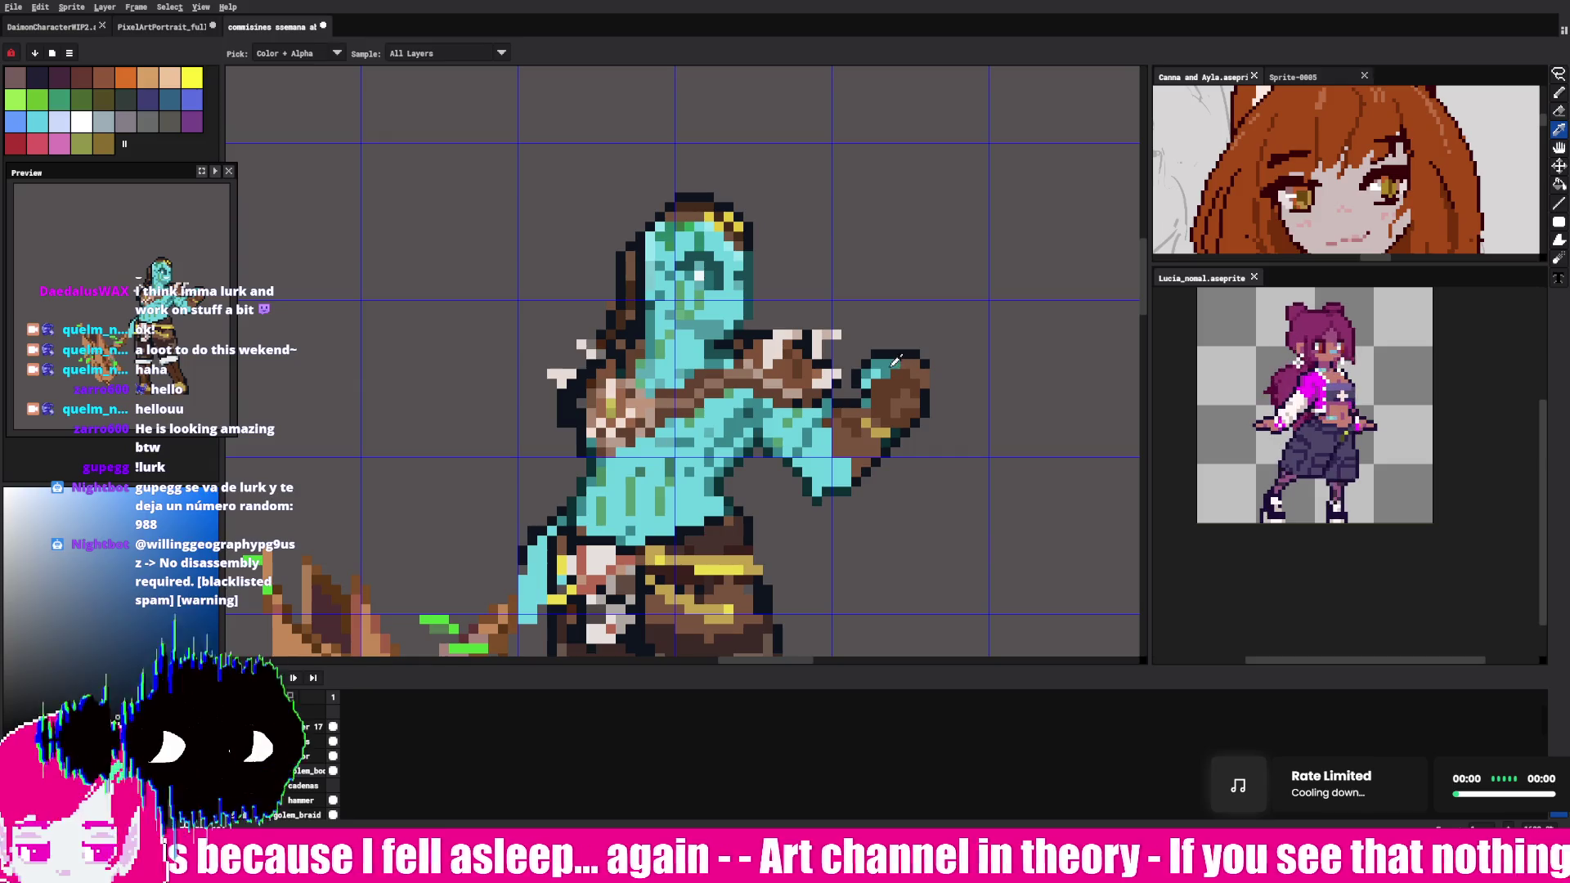
- Brighten pixels on the fist and touch up the yellow head ornament
left_click(883, 363)
left_click(905, 356)
left_click(905, 372)
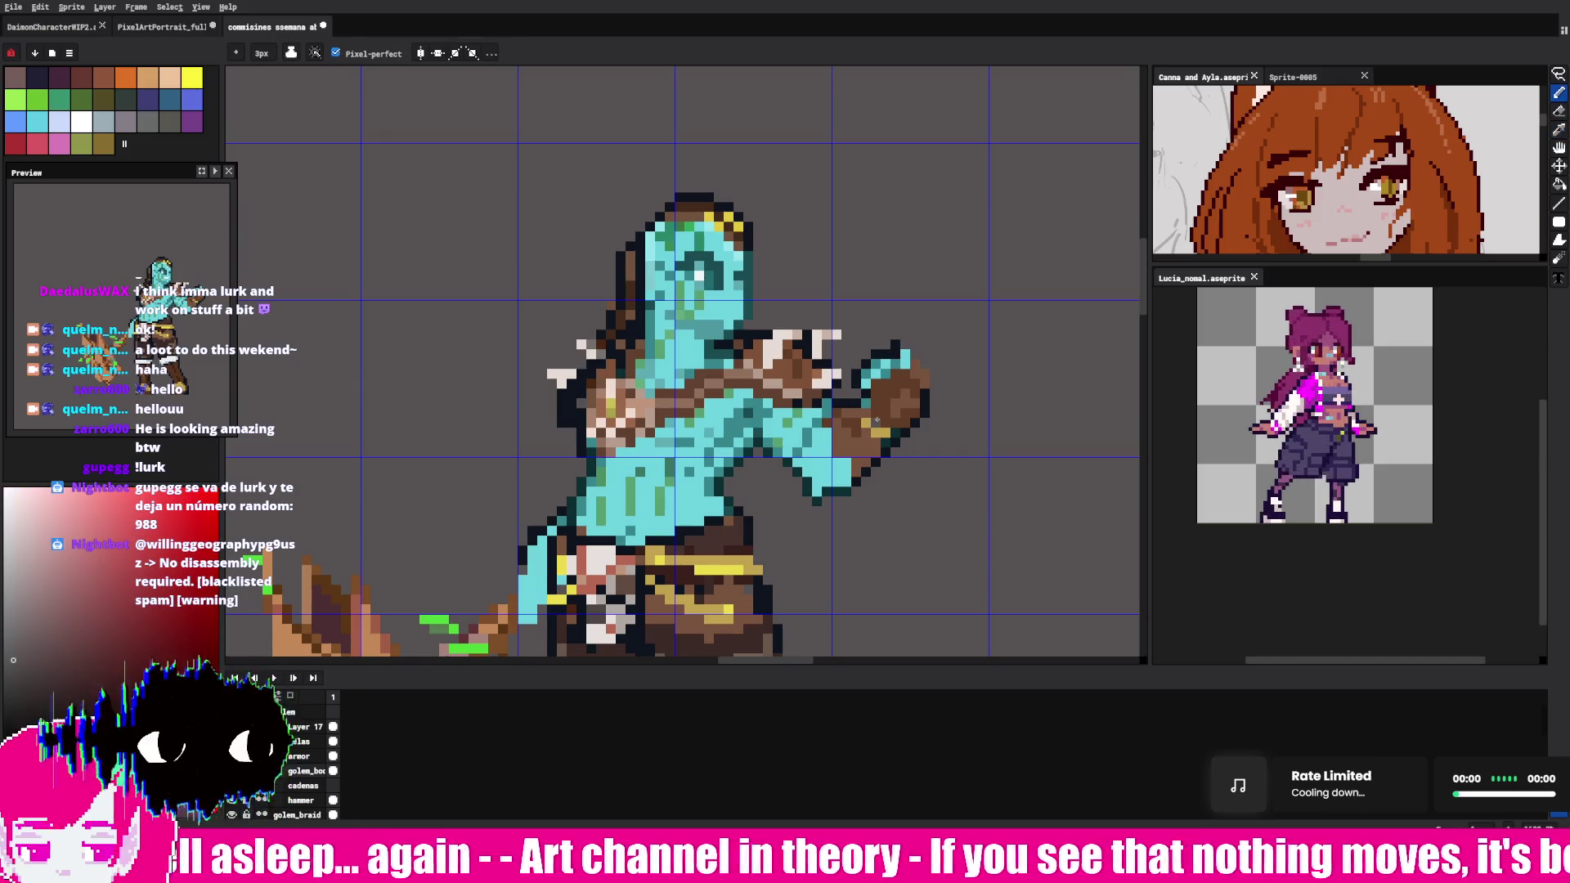
left_click(719, 216, "alt")
left_click(709, 213, "alt")
left_click(718, 234)
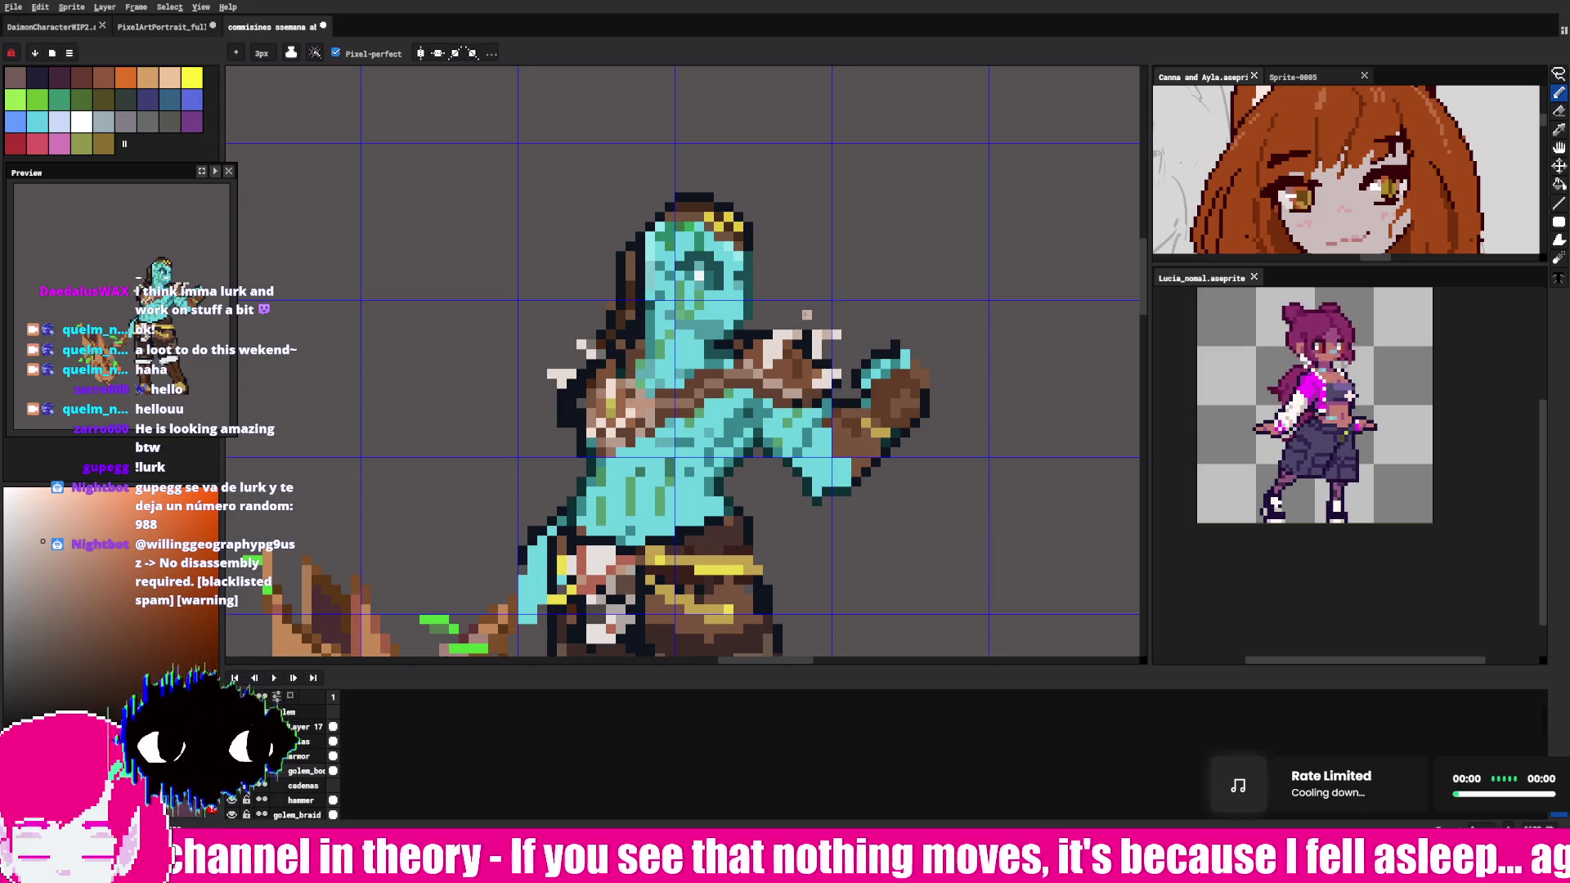
- Refine the white spike pixels around the raised arm's shoulder
key("v")
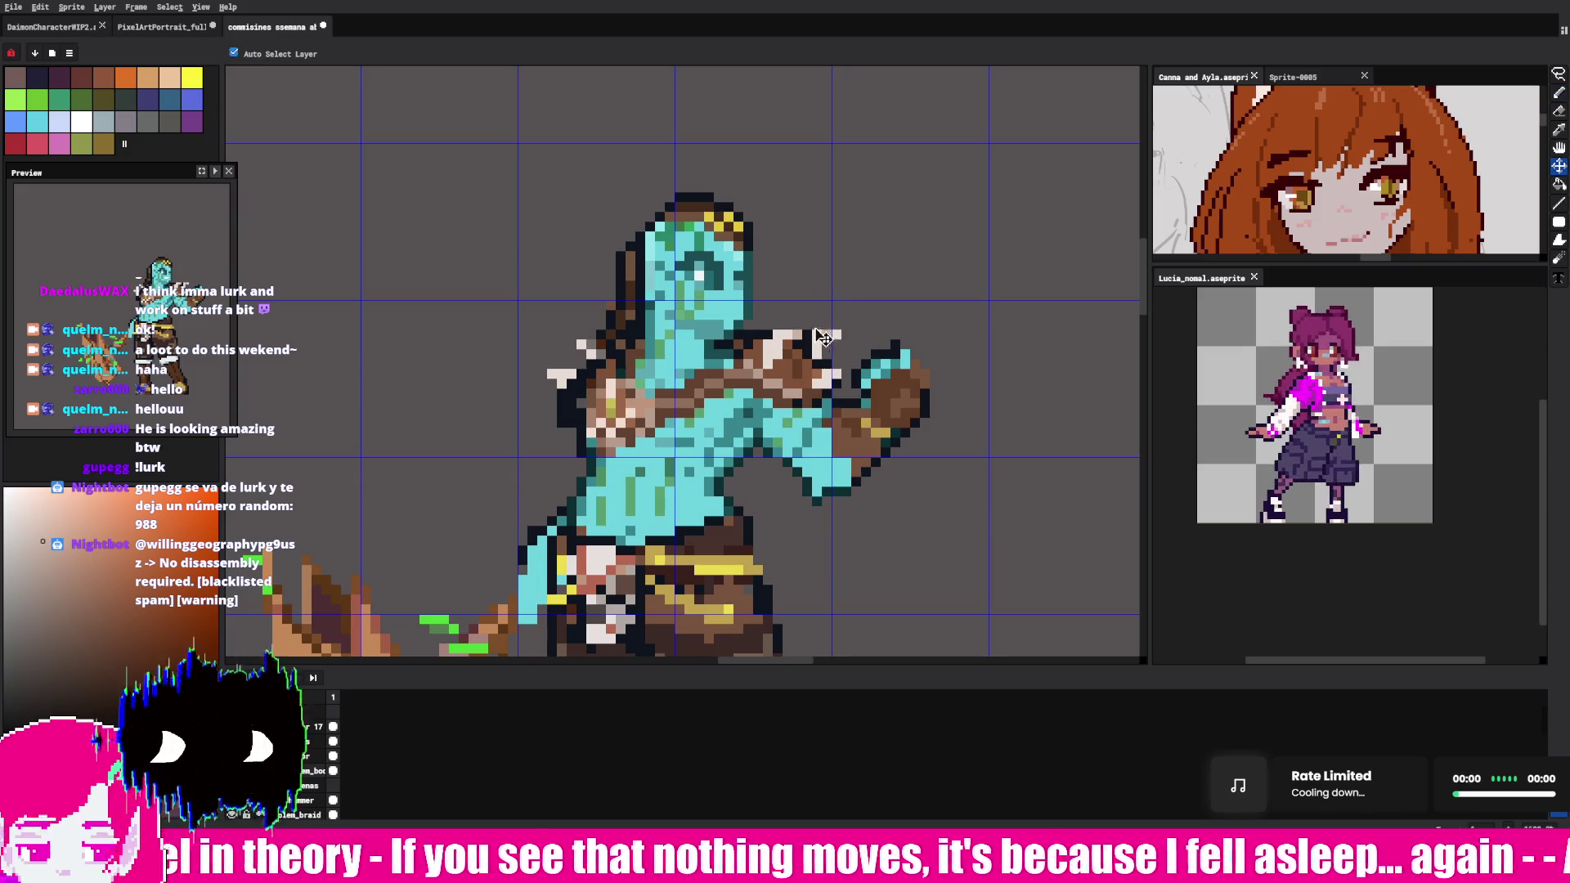
key("i")
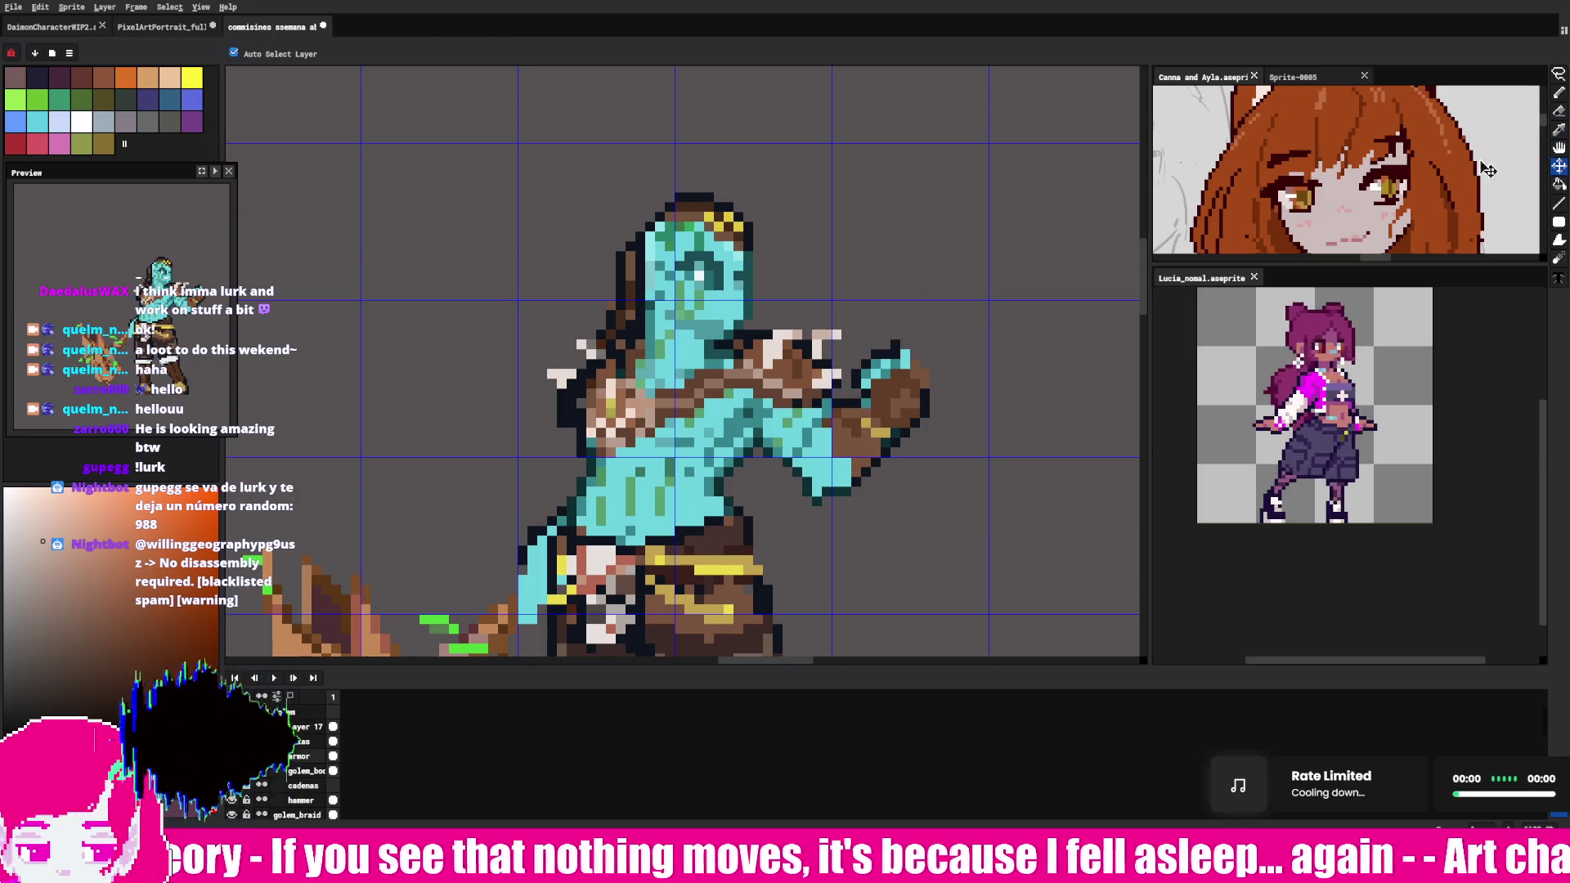
left_click(838, 335)
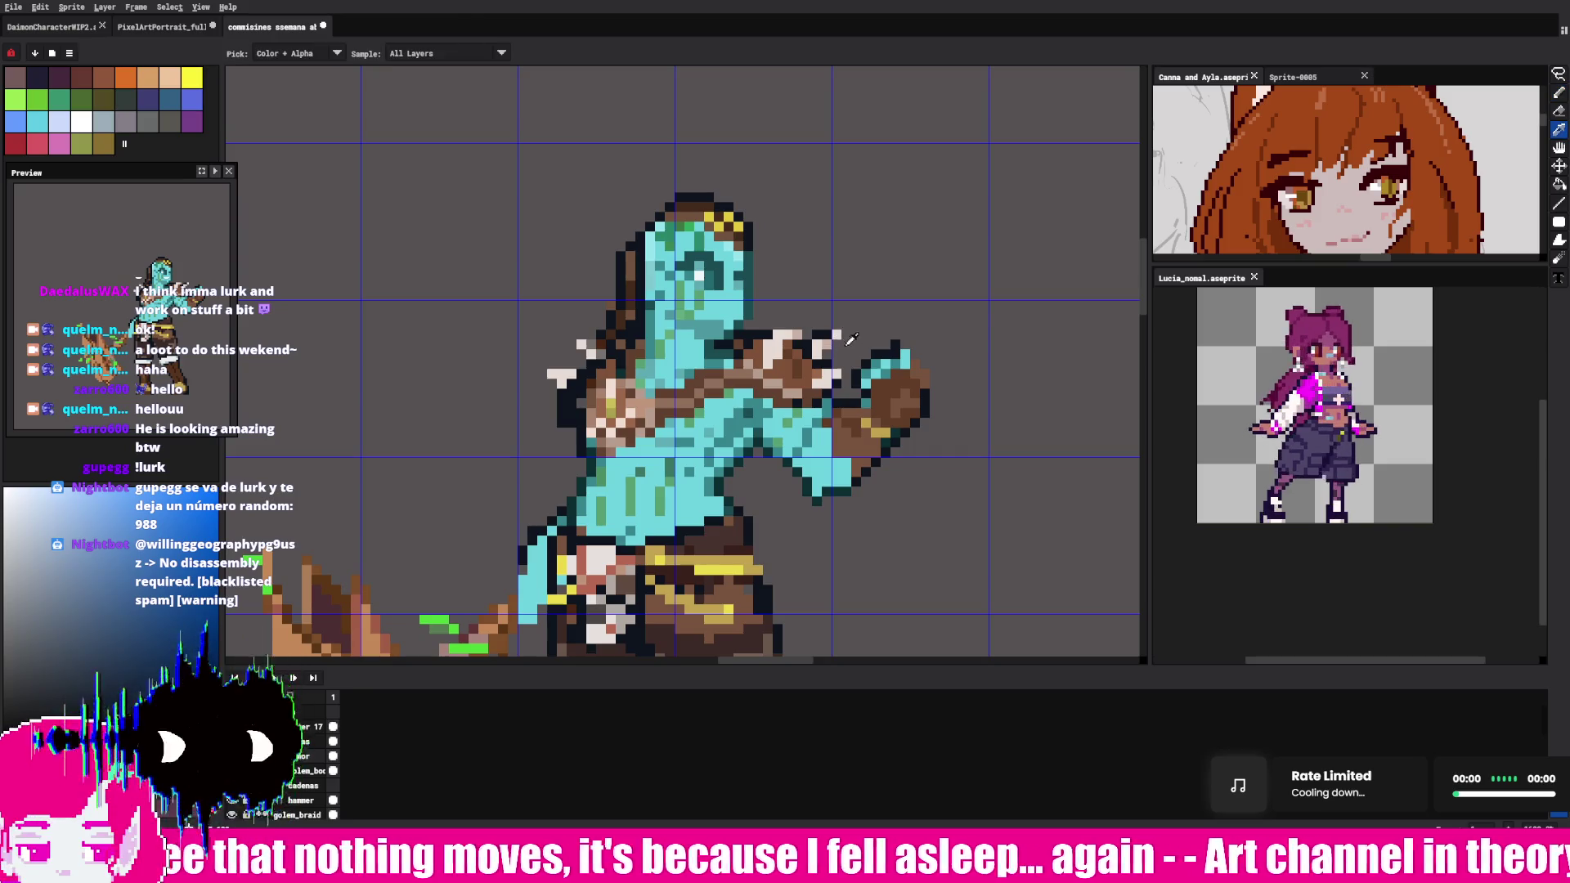
left_click(837, 337)
left_click(836, 332)
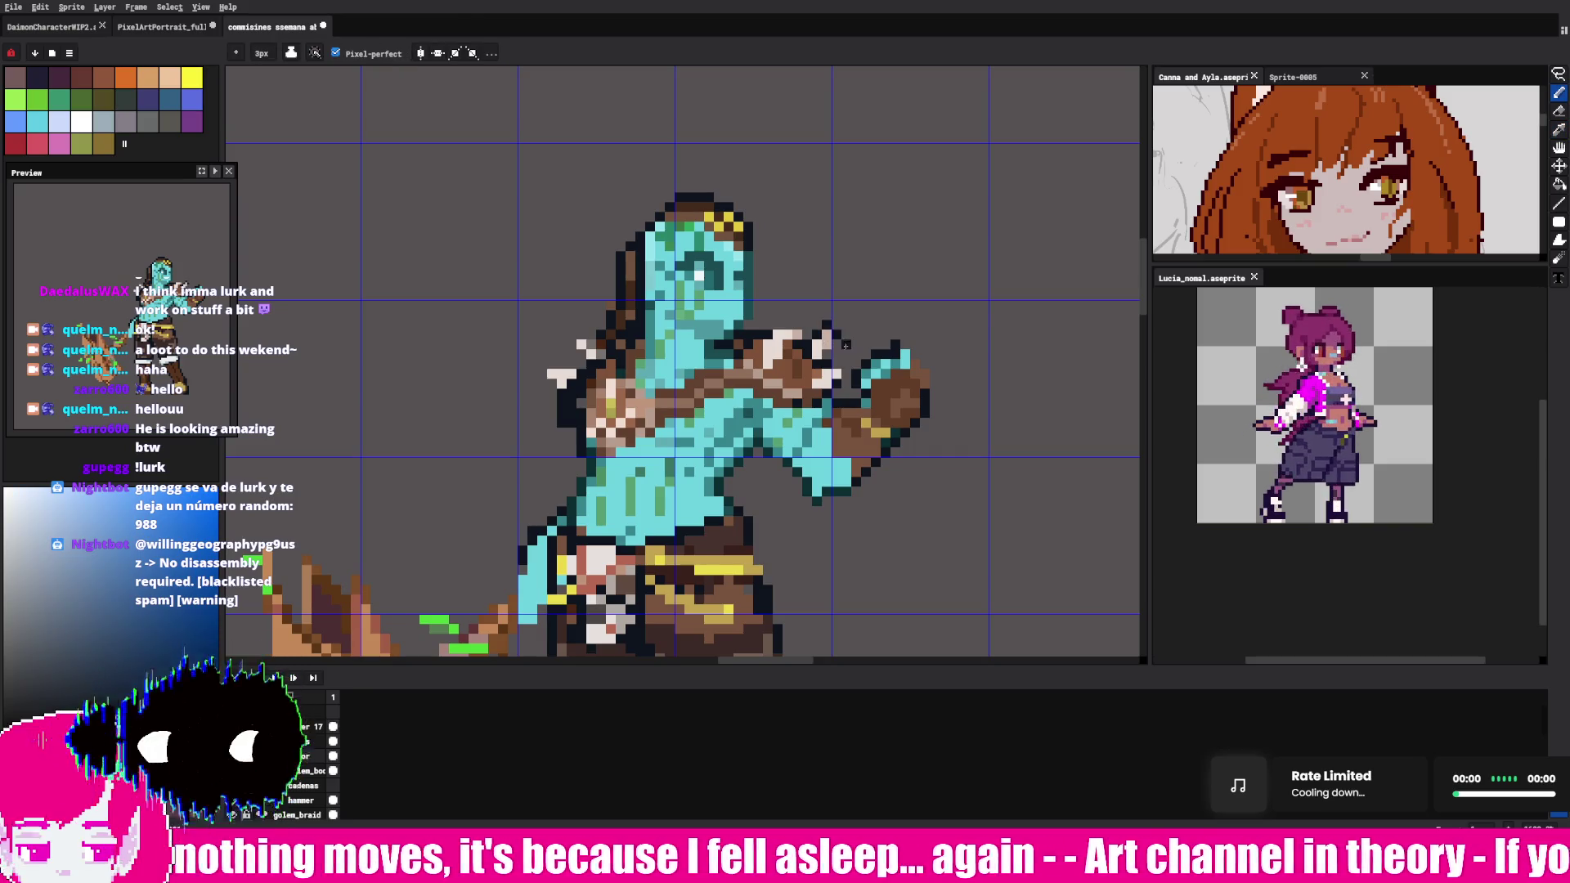
left_click(843, 339)
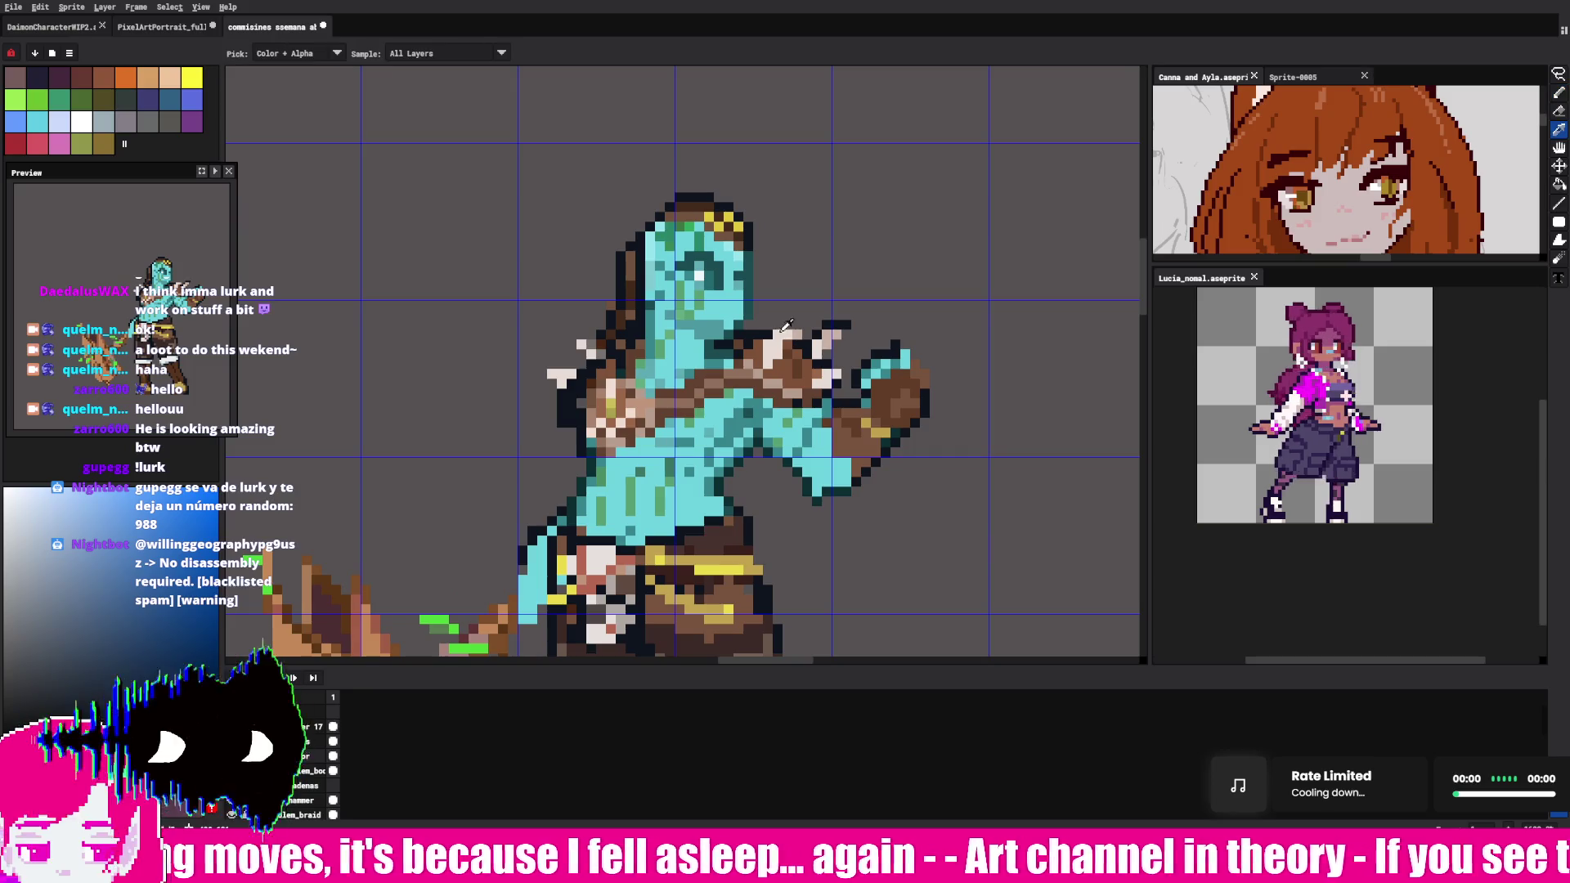
left_click(798, 354)
- Refine the left shoulder trim with sampled orange and blue pixels
left_click(785, 405, "alt")
left_click(587, 346)
left_click(579, 353)
left_click(581, 345)
left_click(590, 346)
left_click(595, 353, "alt")
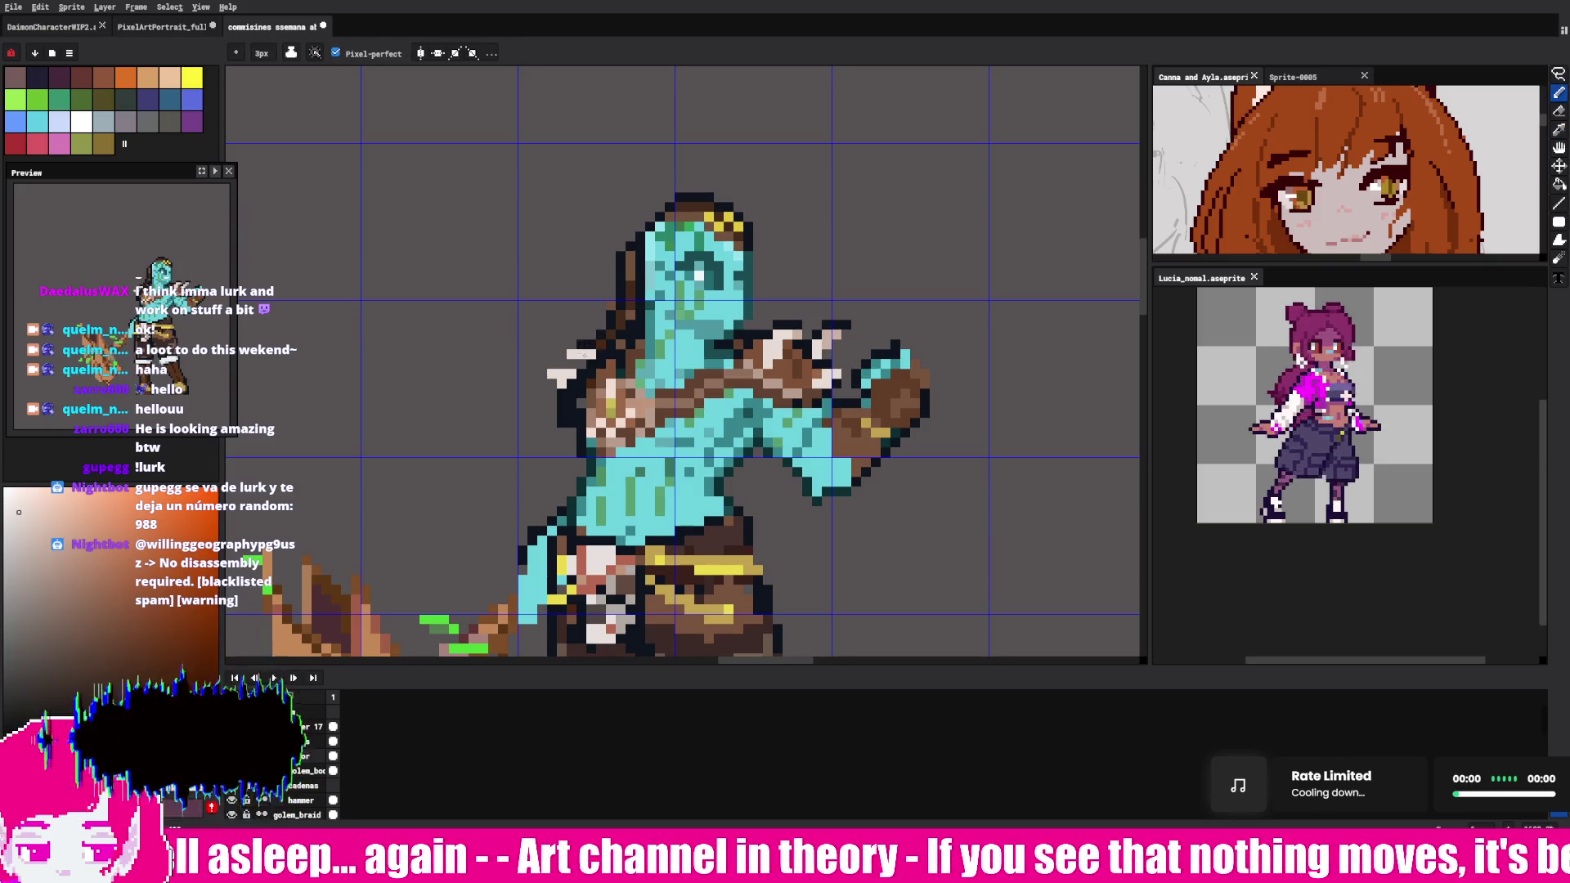
left_click(571, 347)
left_click(570, 340)
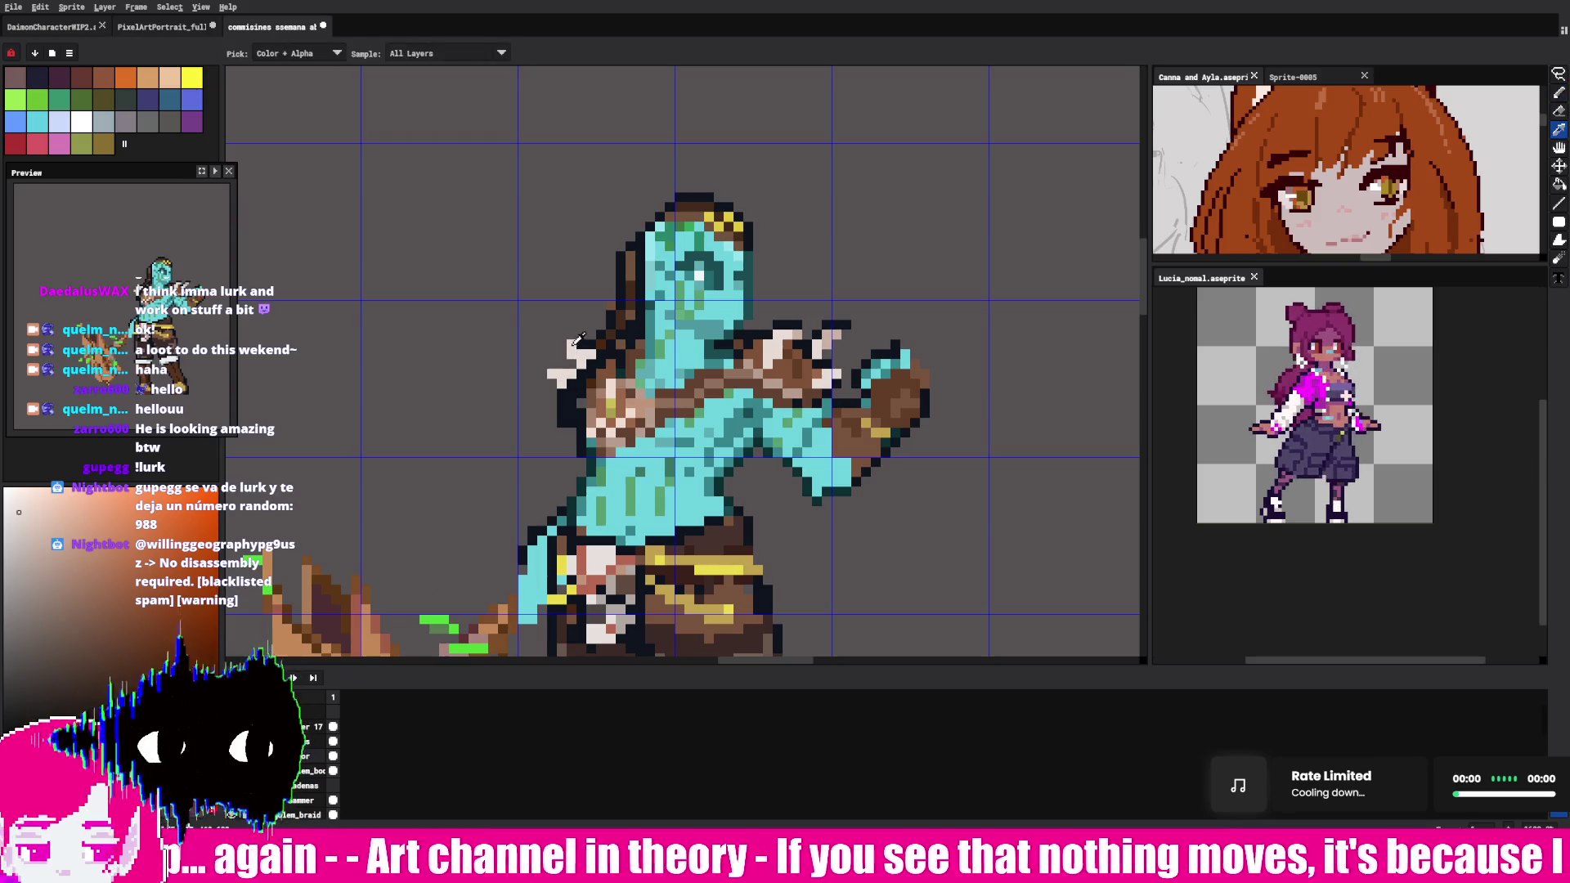
left_click(577, 364)
scroll(576, 356, "down", 2)
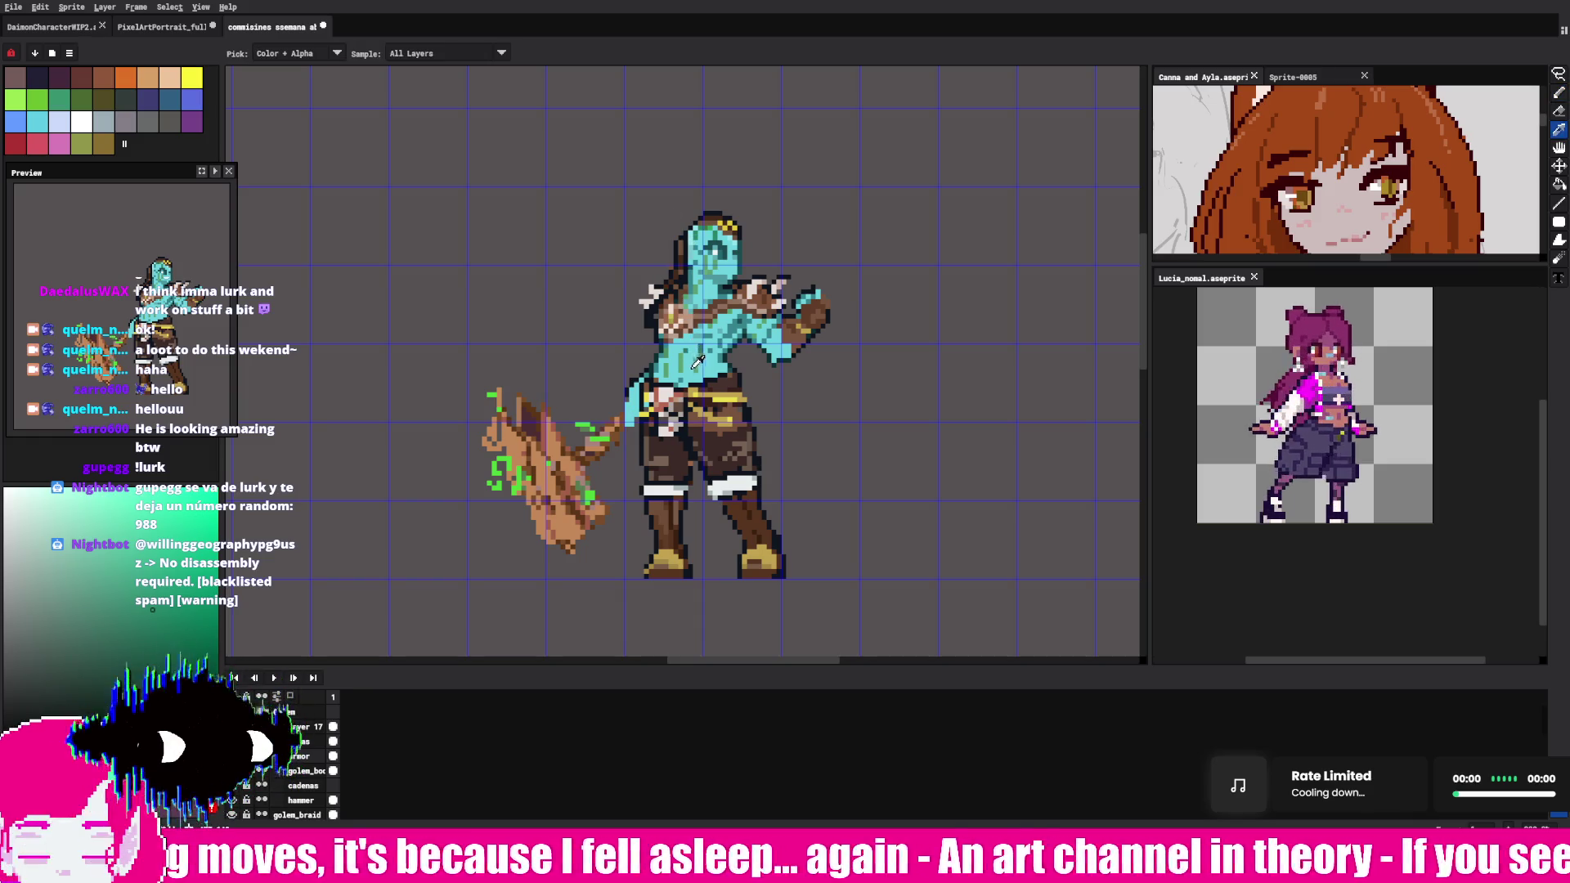
scroll(737, 405, "up", 1)
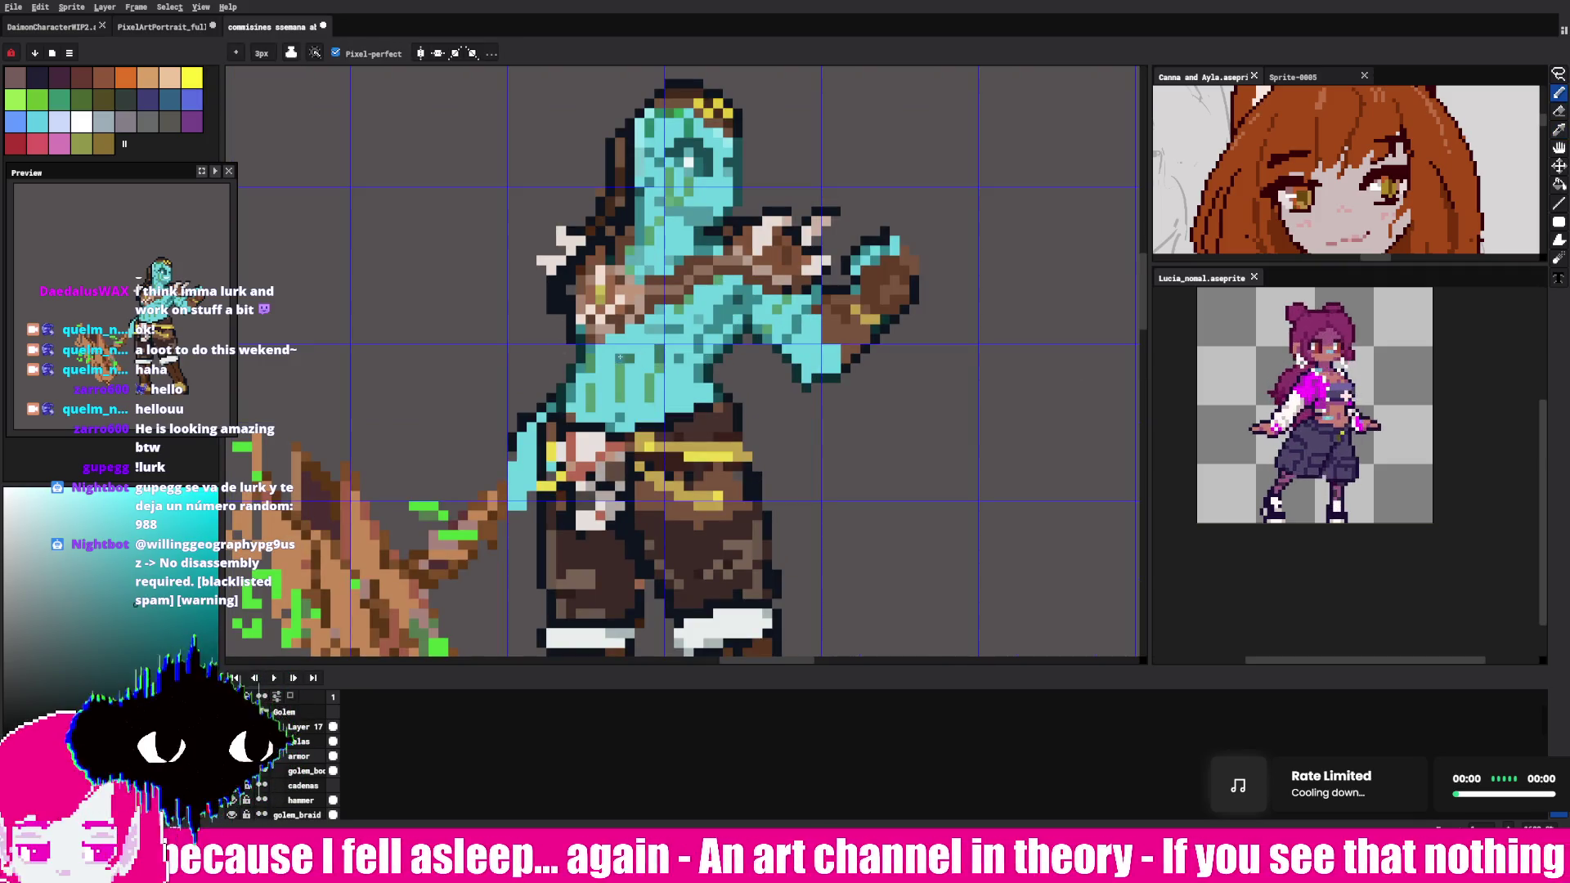
- Sample a brown tone from the sprite, then switch the working colour to a blue hue
key("alt")
left_click(607, 290)
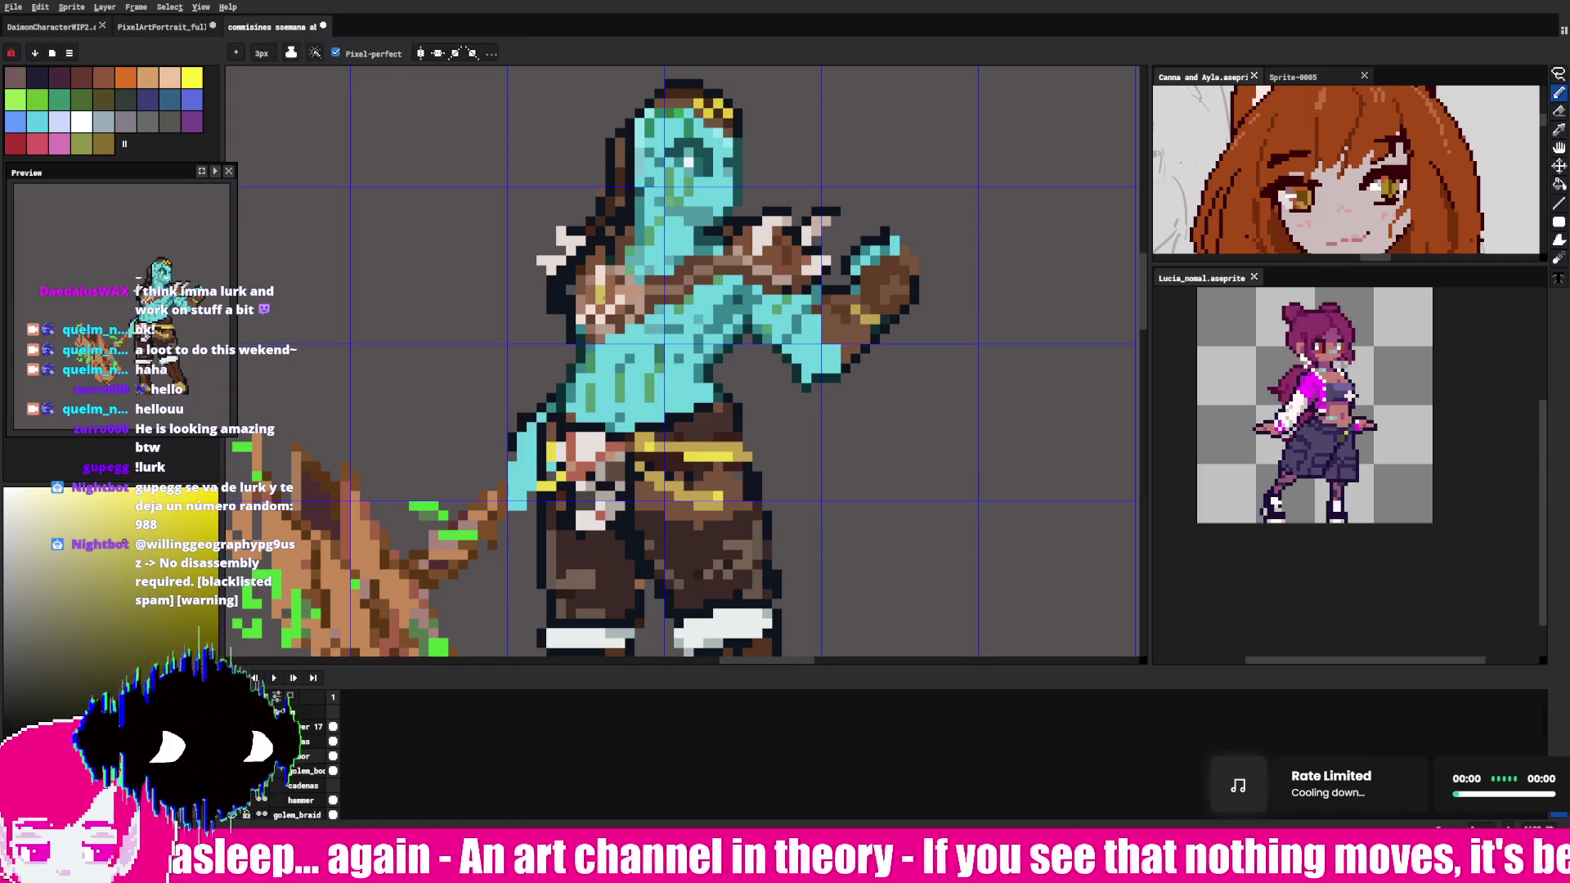
left_click(605, 291)
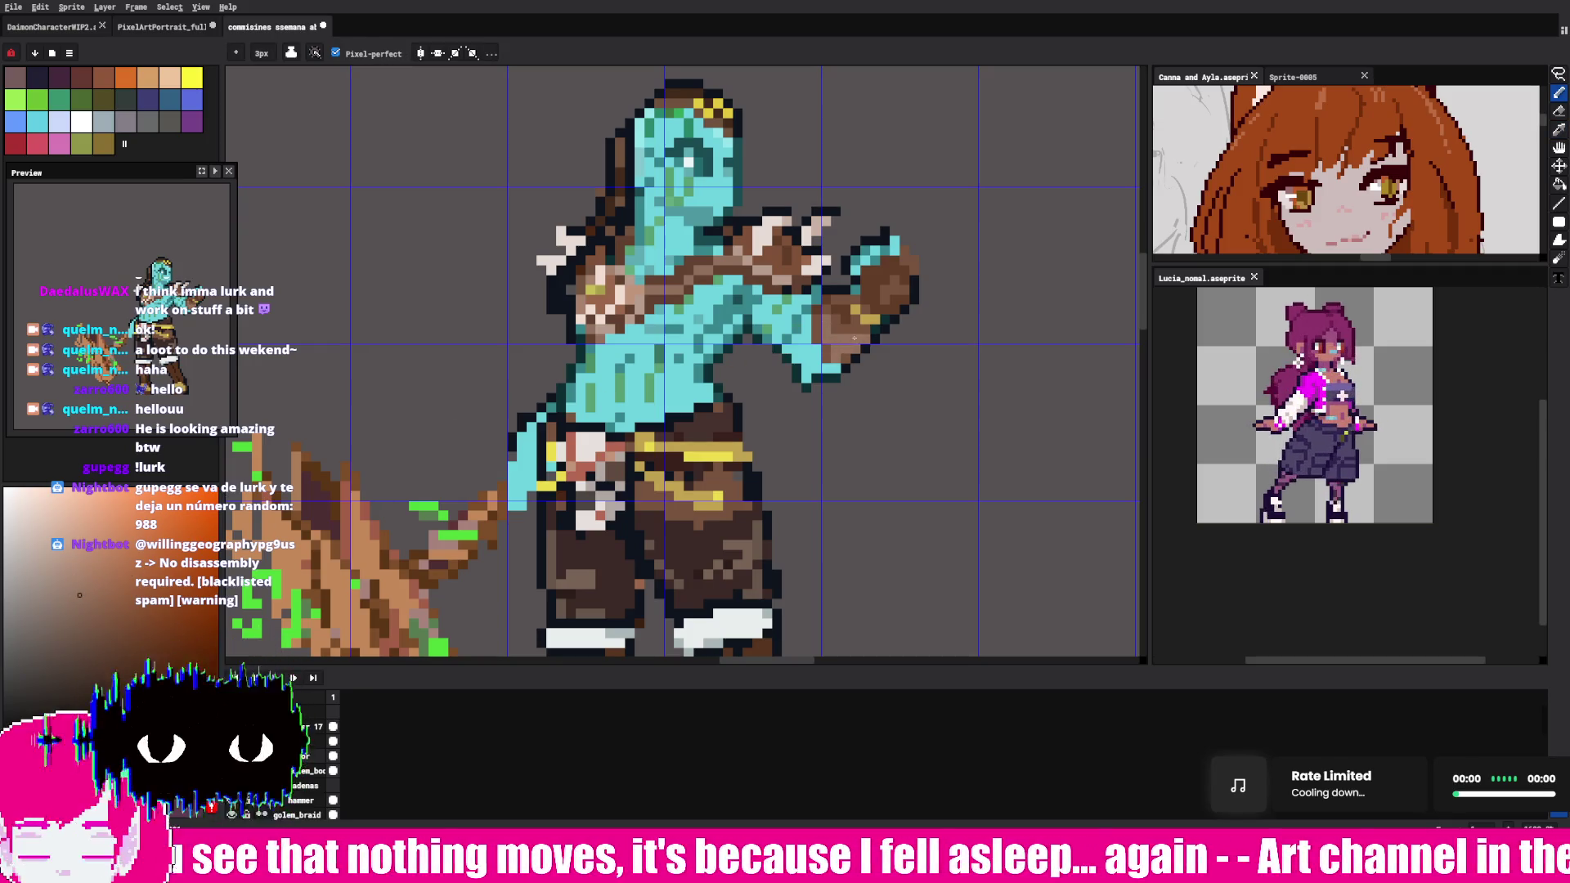
left_click(922, 272, "alt")
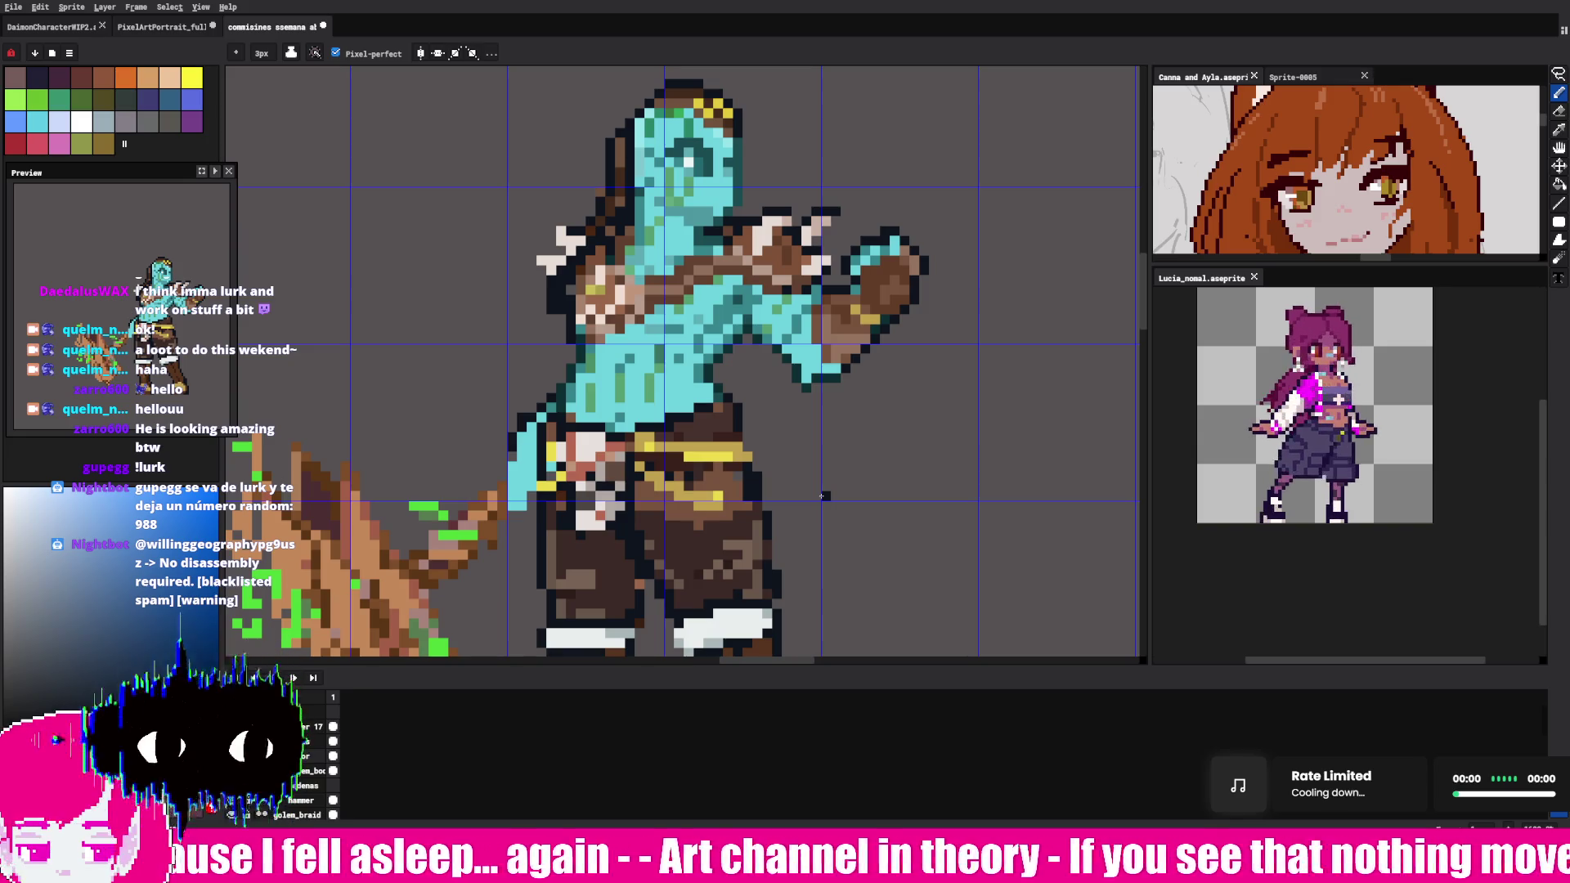
key("alt")
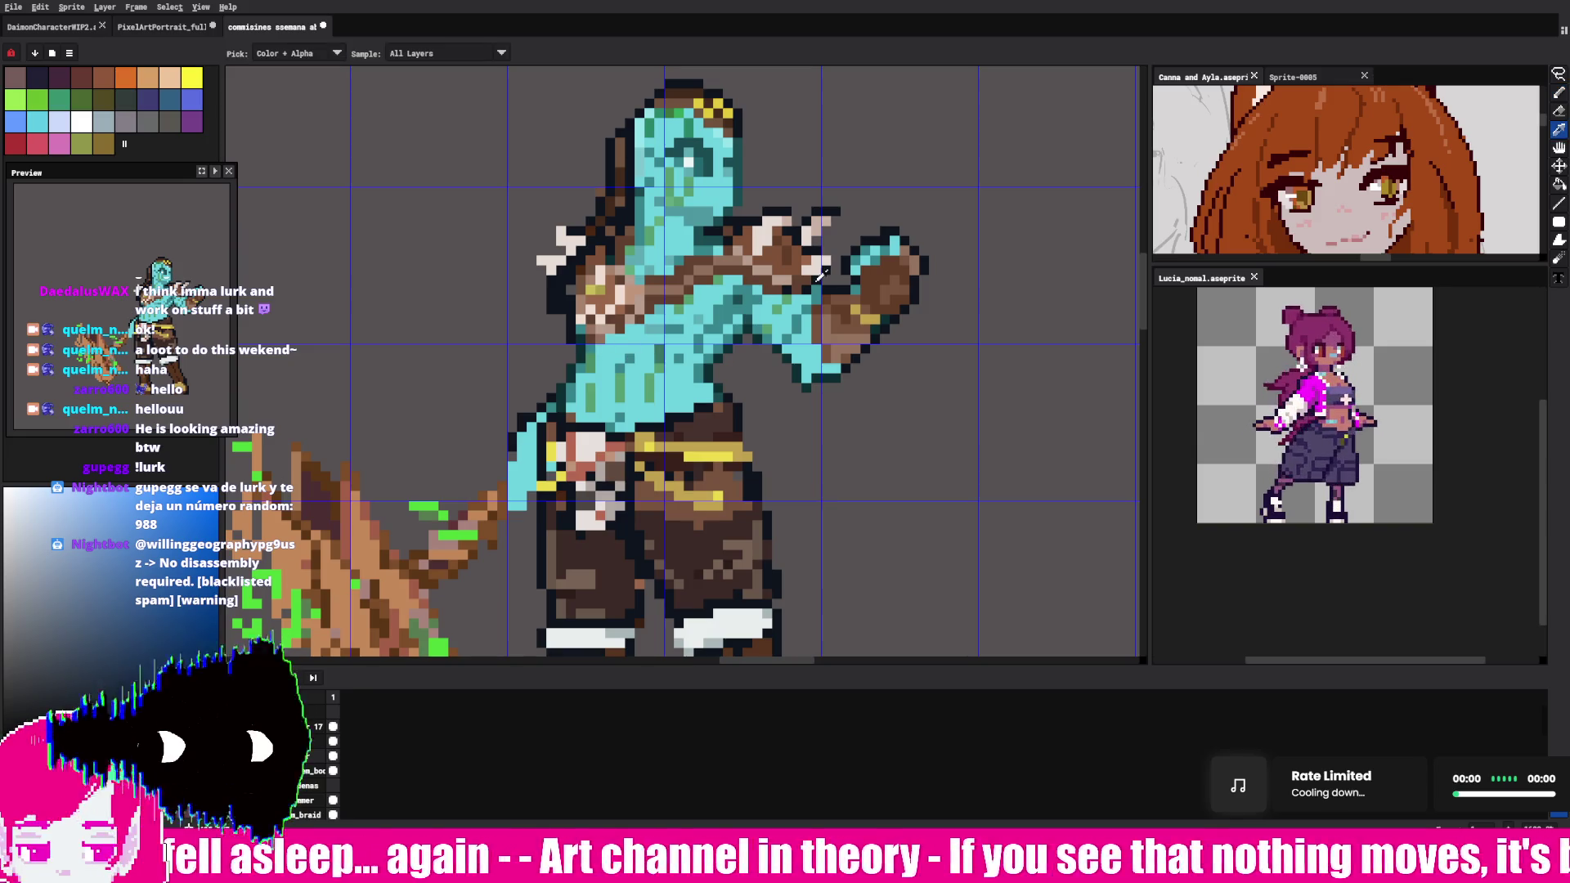
- Lasso-select the forearm, adjust its pixels and commit the change
key("alt")
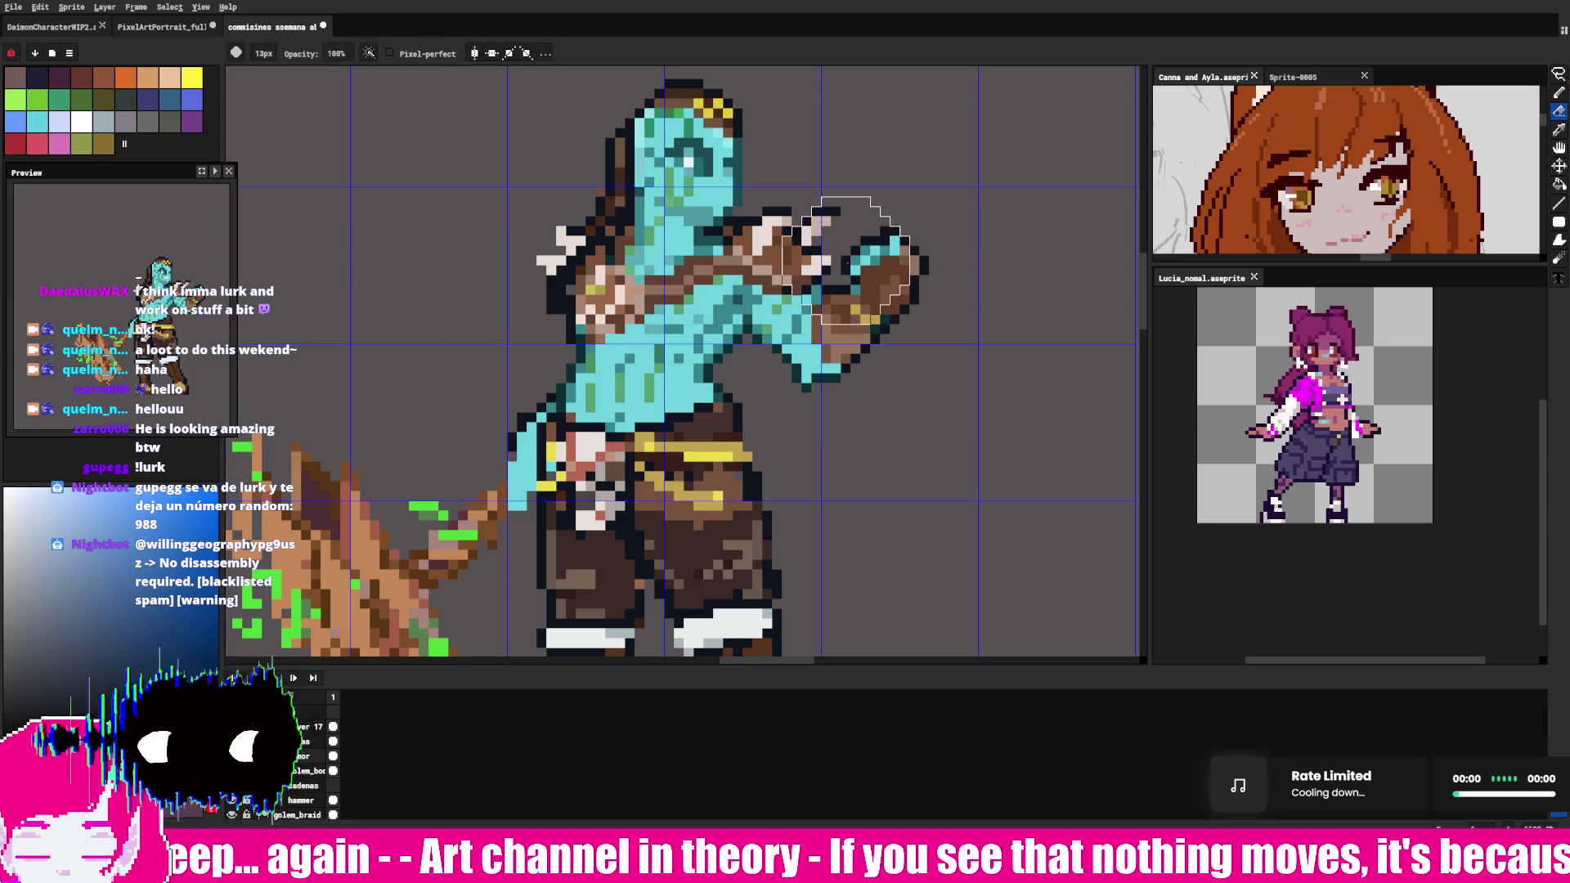
key("q")
mouse_move(935, 211)
left_mouse_down()
mouse_move(776, 322)
mouse_move(859, 405)
left_mouse_up()
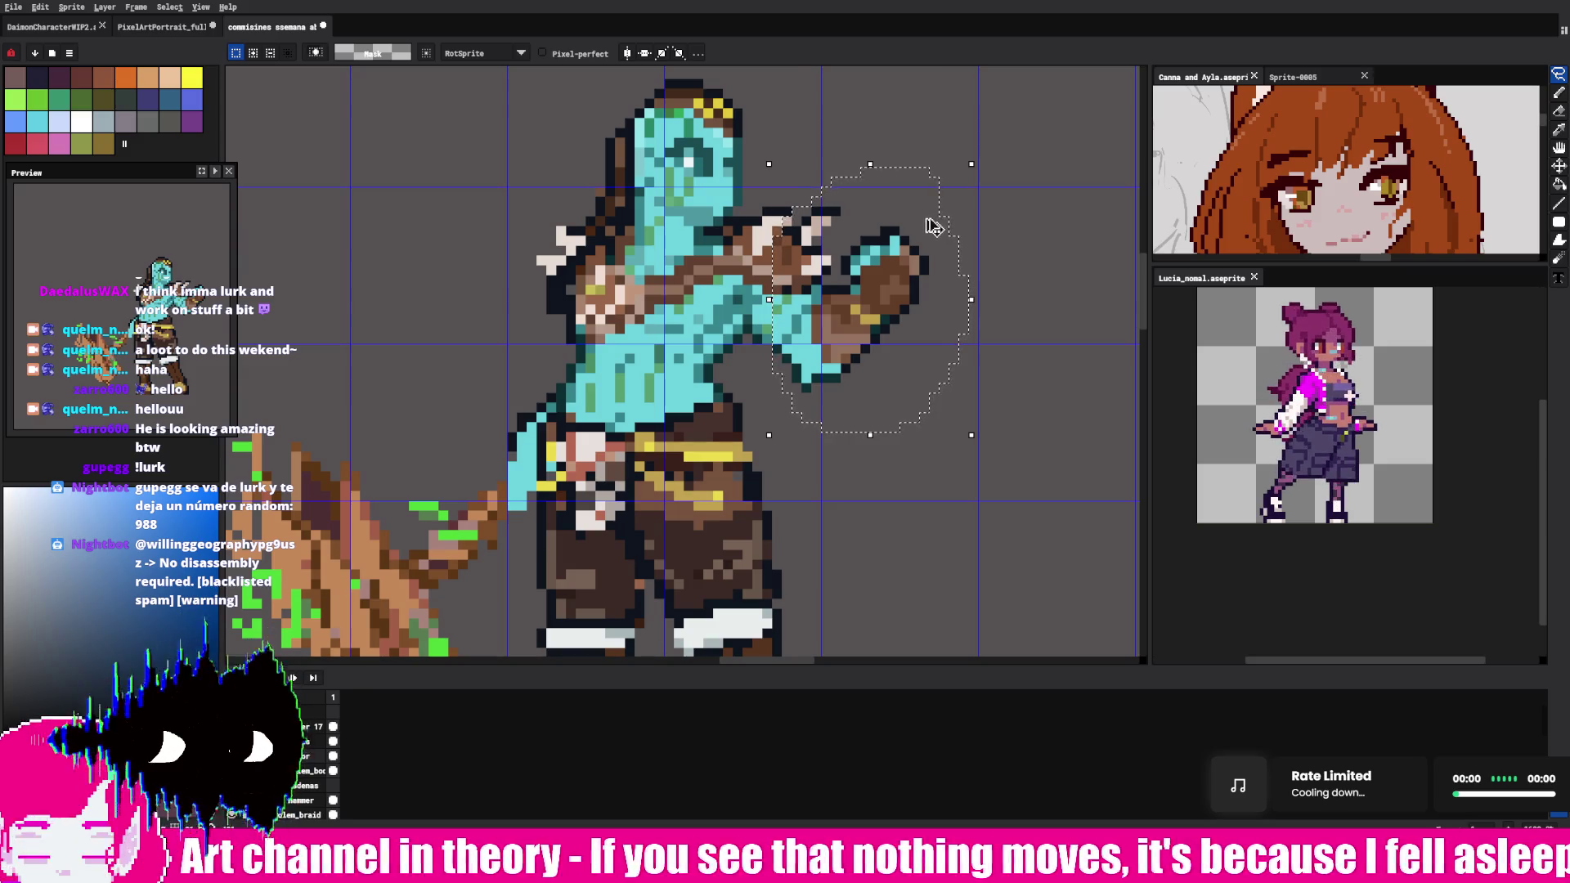
key("Delete")
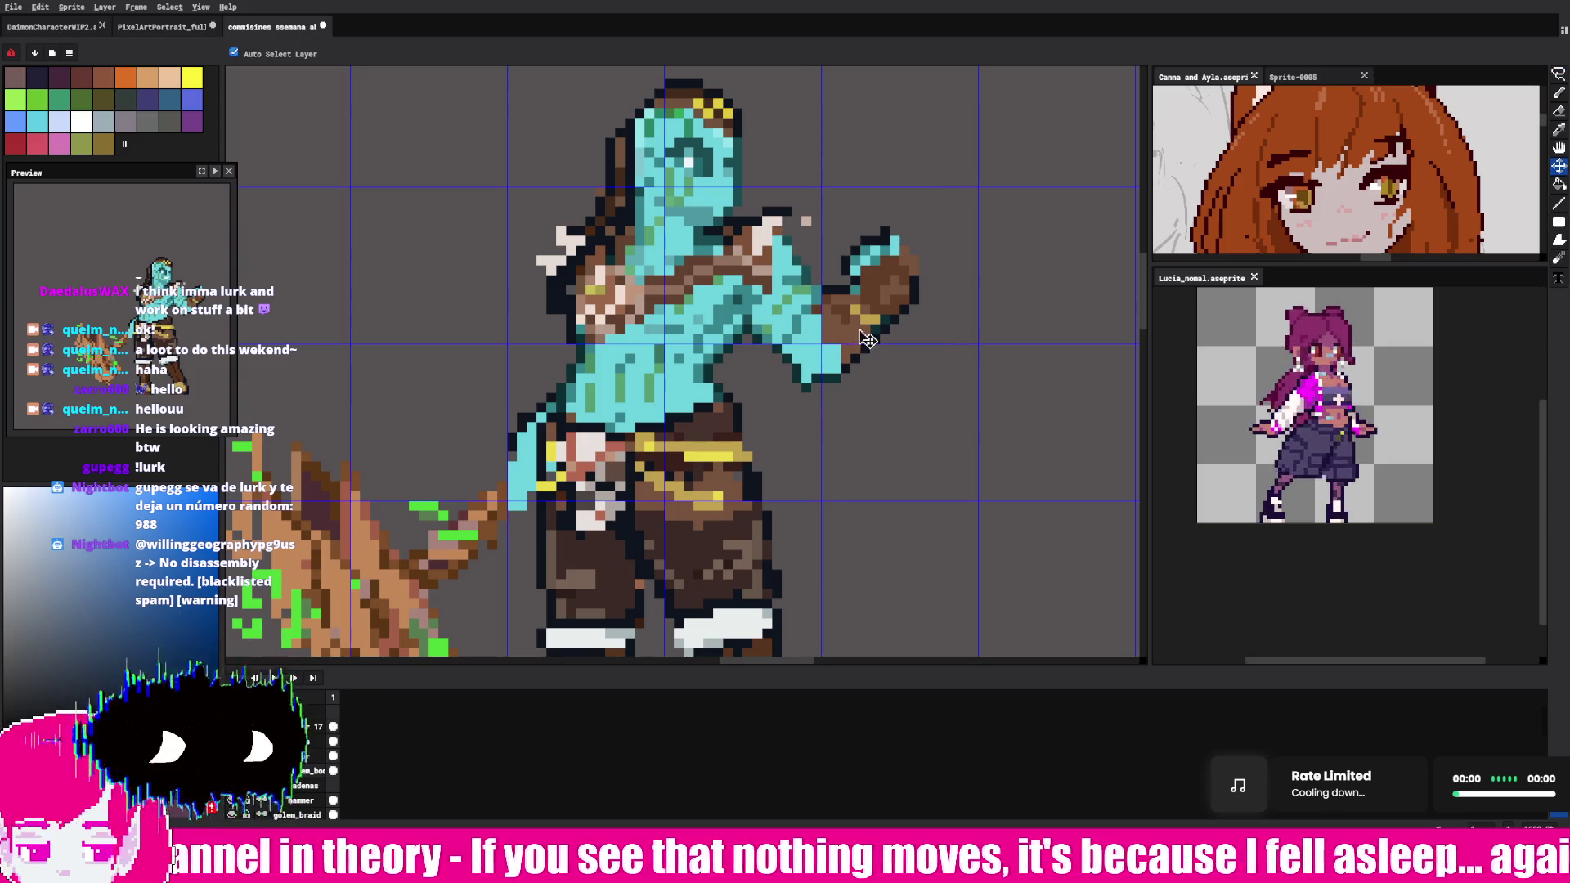
key("ctrl+z")
key("ctrl+d")
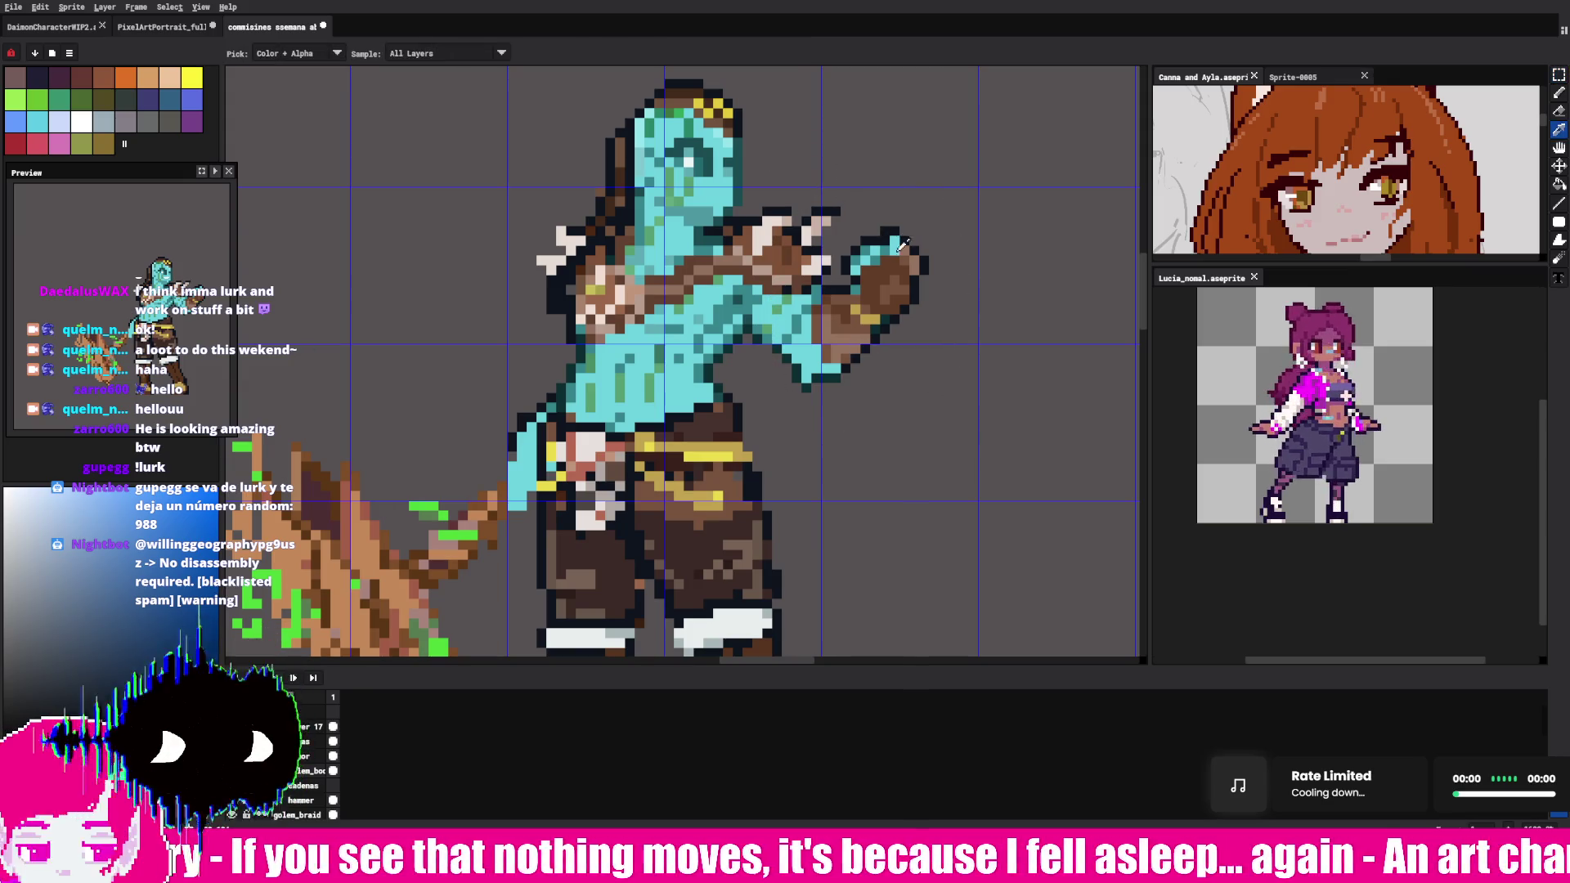
- Hide the body layers so only the brown straps and gold trims show
key("shift+x")
key("shift+x")
key("shift+x")
key("shift+x")
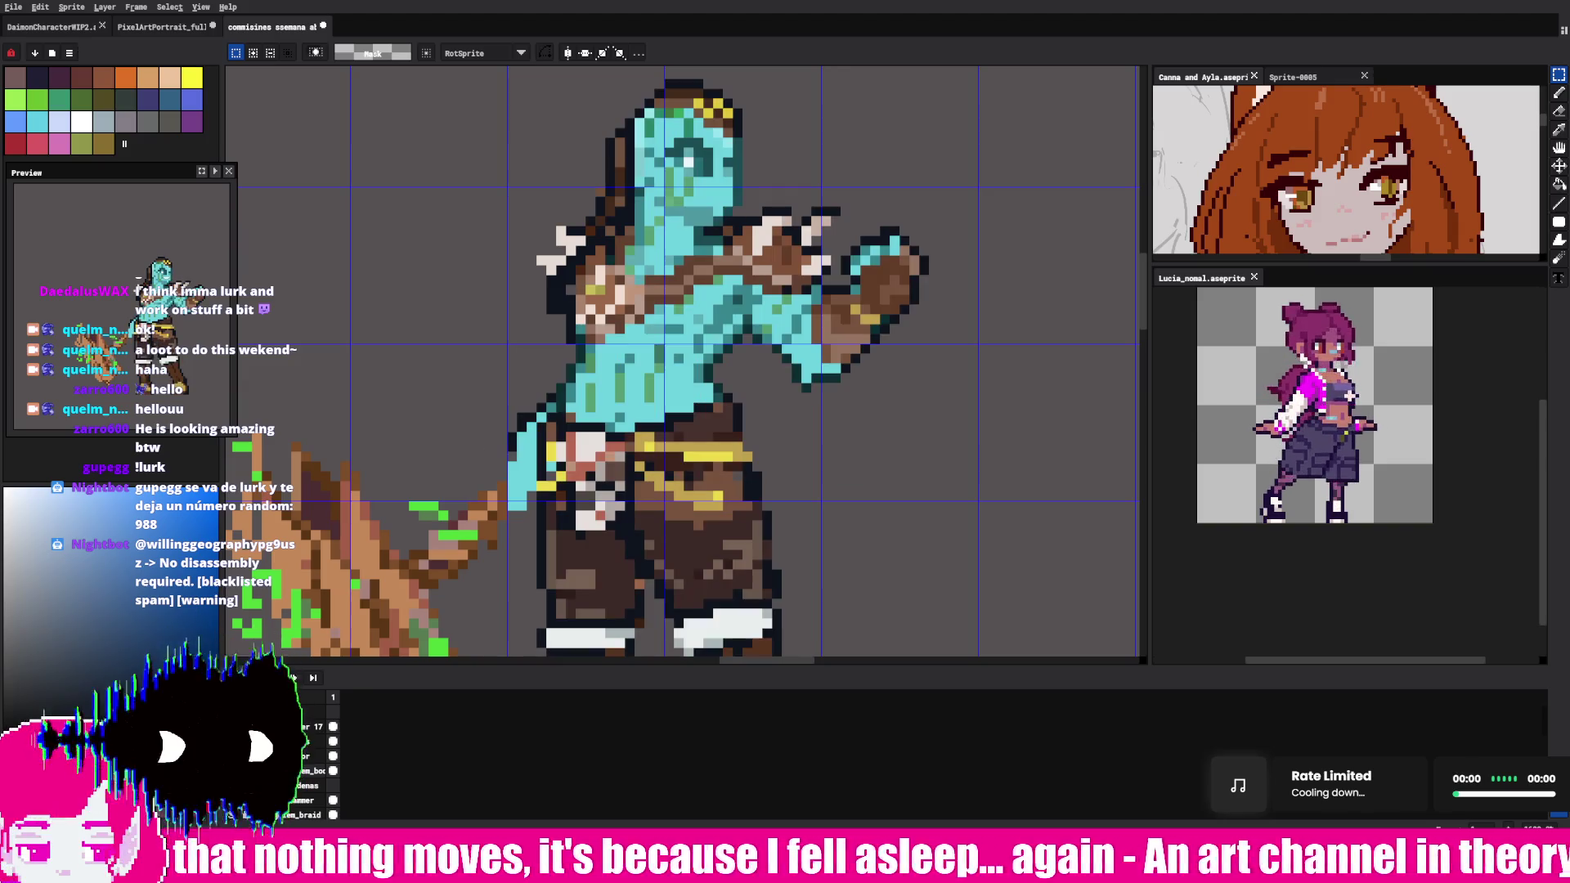
key("shift+x")
key("shift+x")
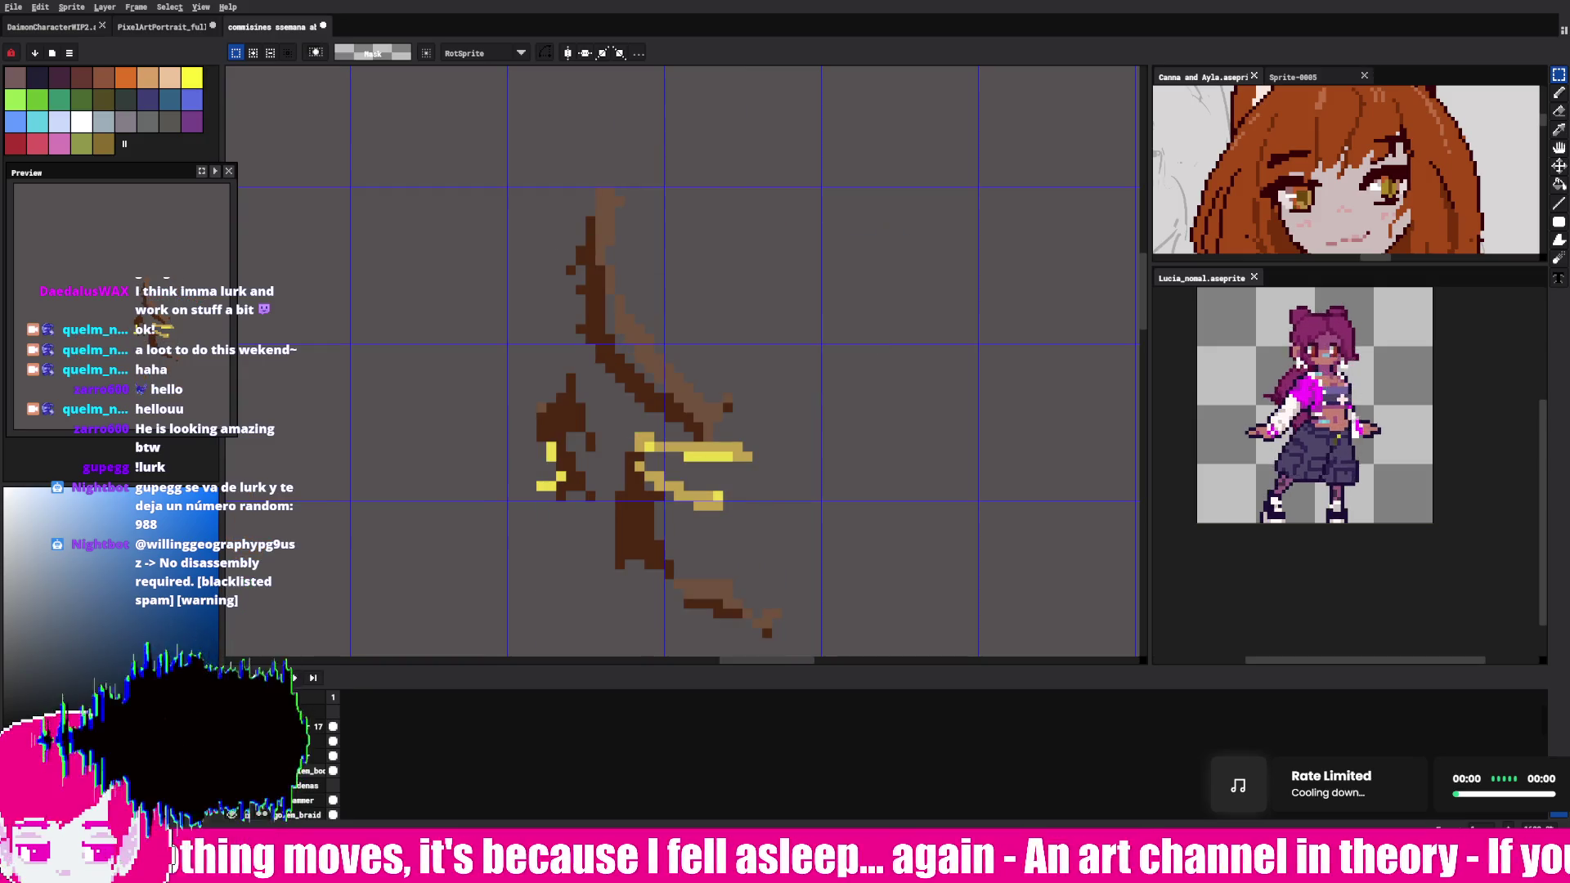
key("shift+x")
key("shift+x")
- Marquee-select the two stray teal pixels on the armor layer and delete them
key("shift+x")
key("shift+x")
key("shift+x")
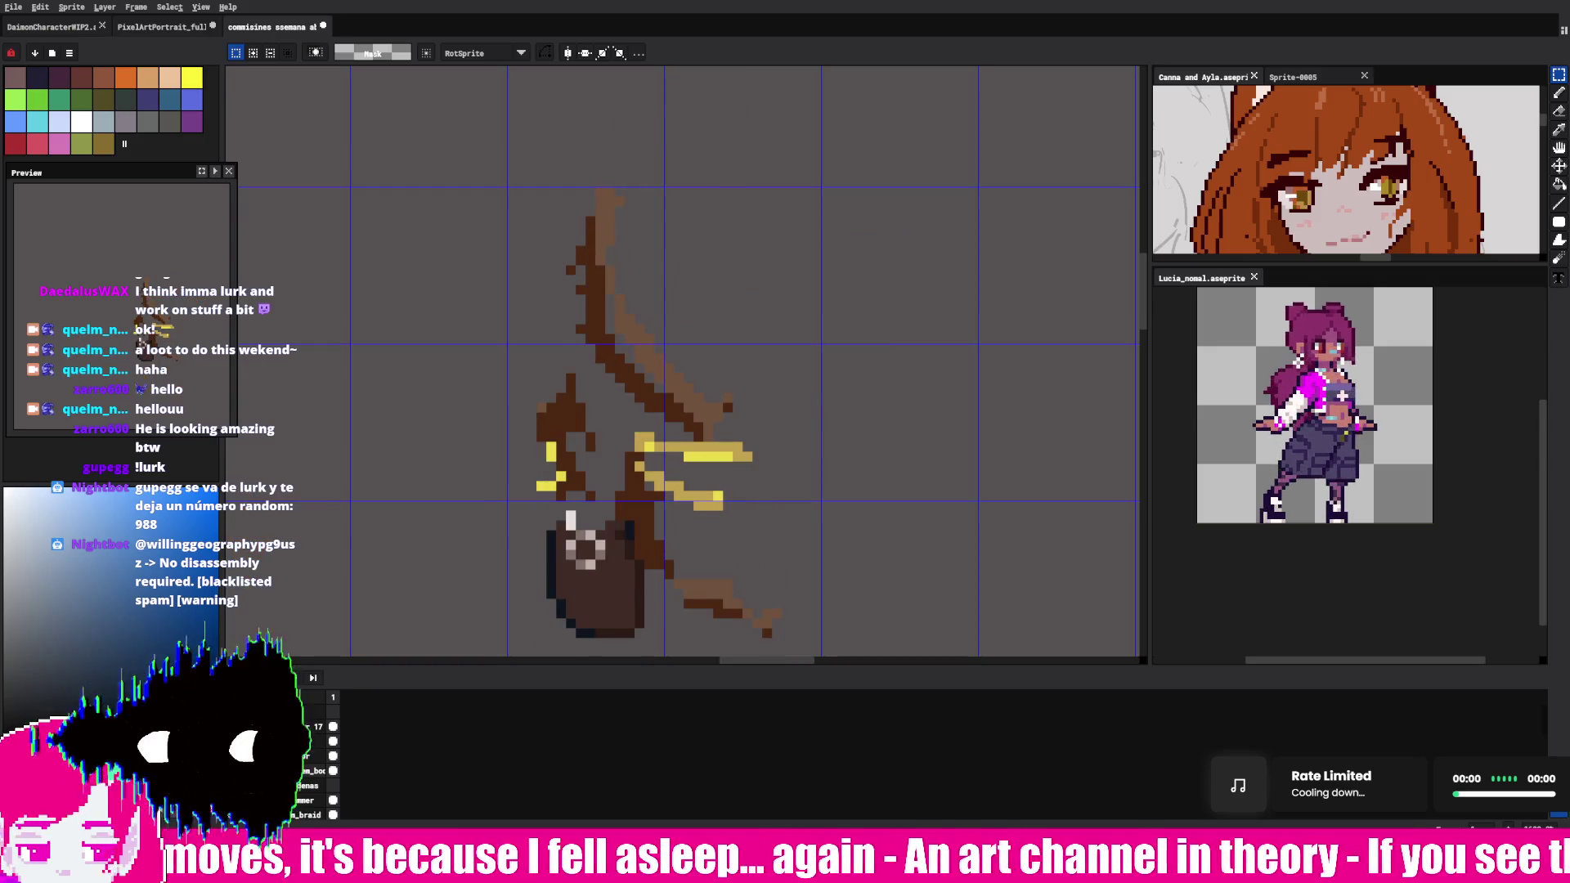
key("shift+x")
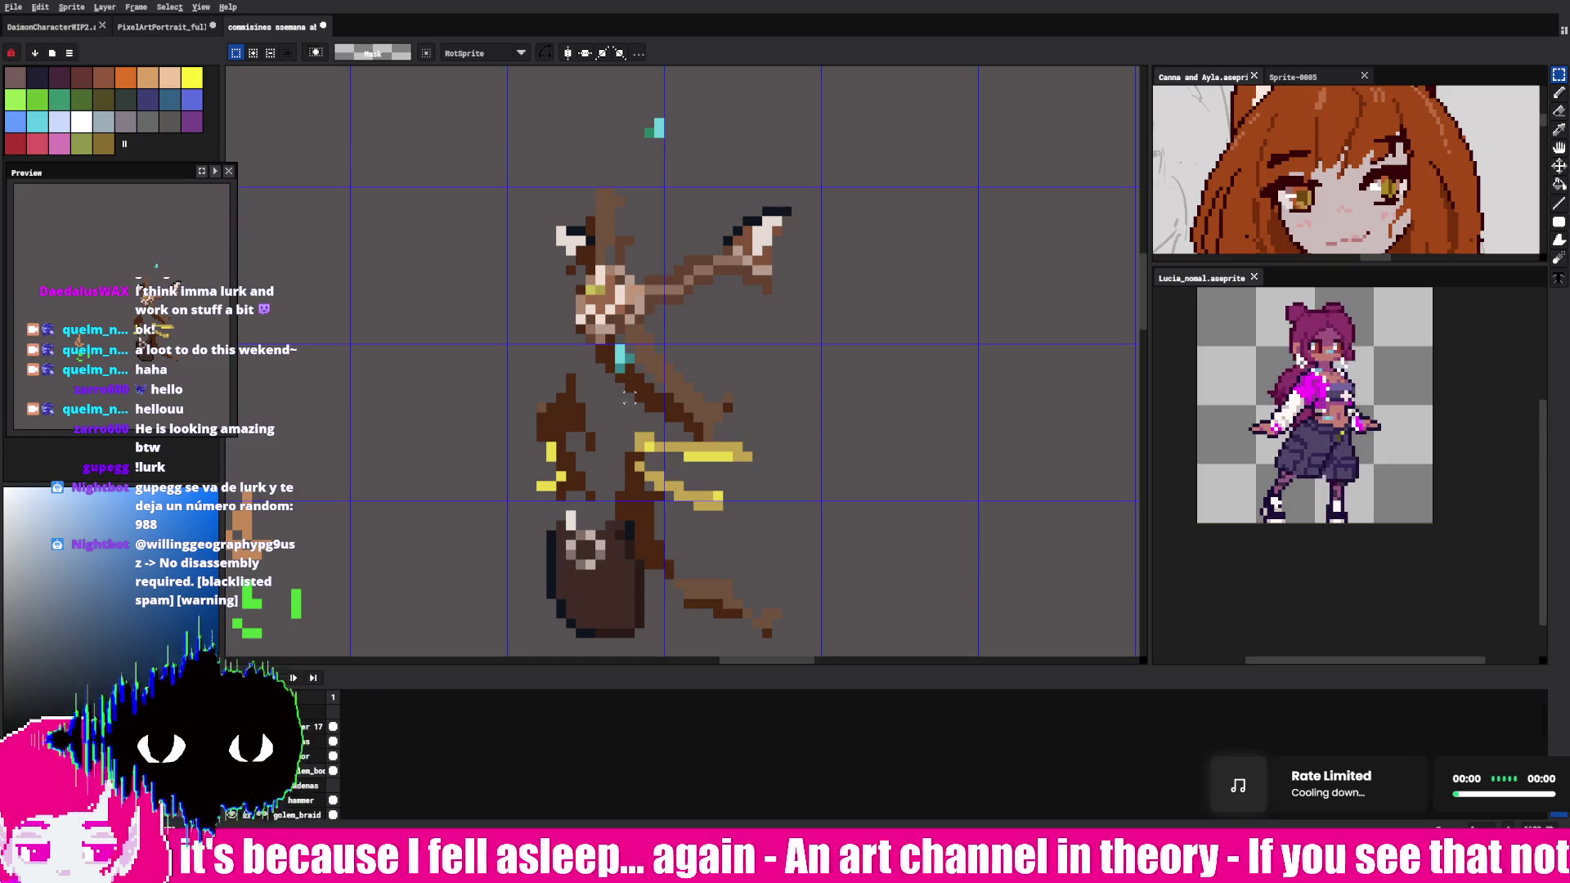
key("m")
left_click_drag(602, 350, 619, 377)
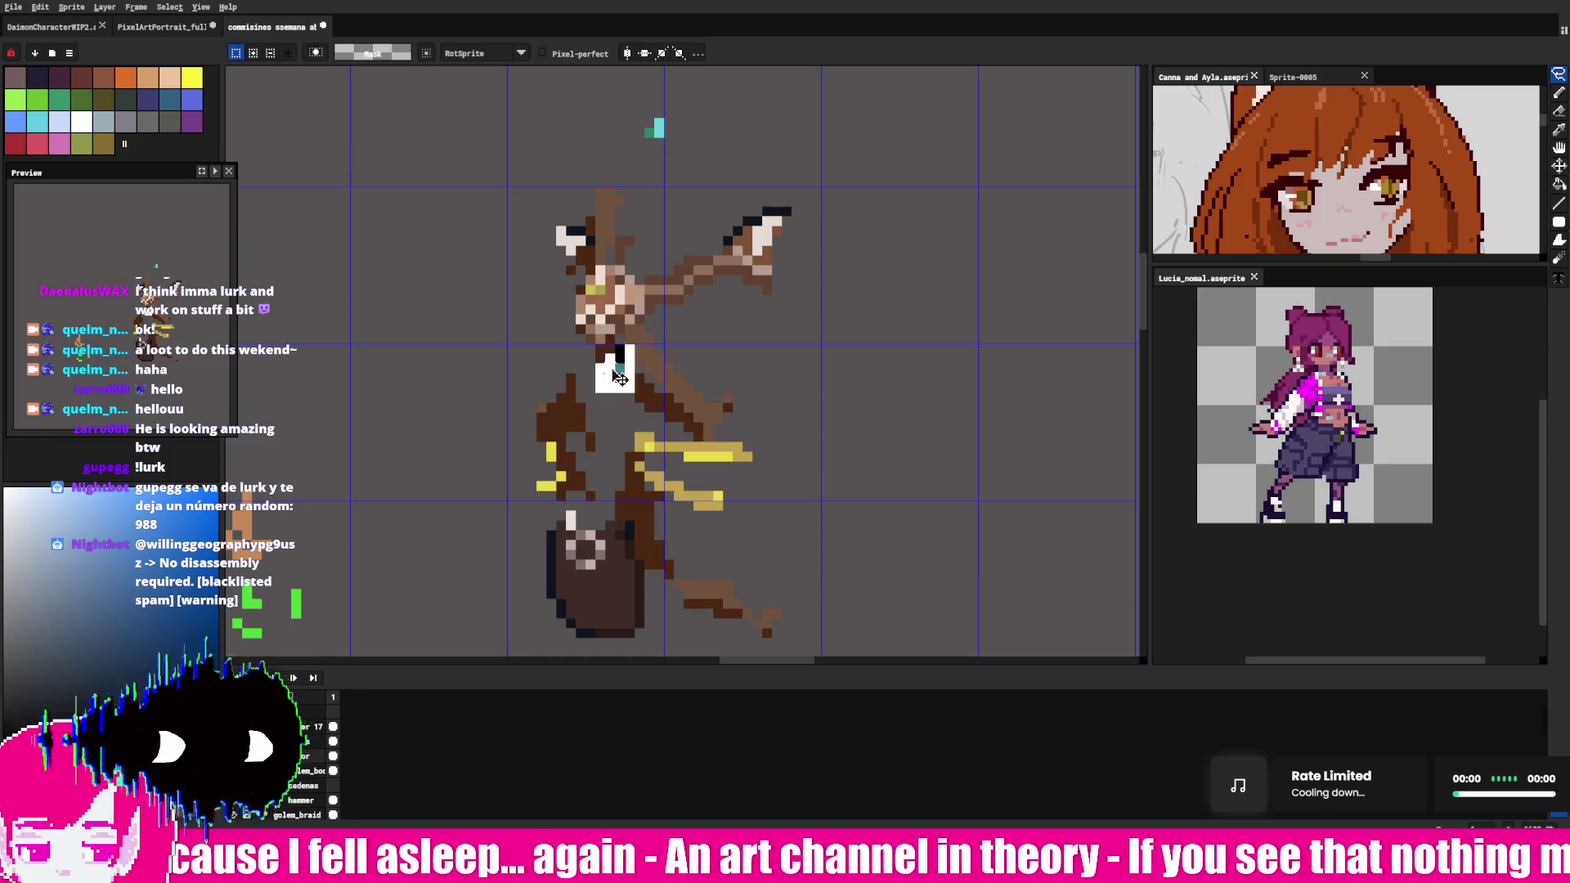
left_click_drag(628, 123, 709, 152, "shift")
key("Delete")
- Show the body, shirt and braid layers again and deselect the torso content
key("shift+x")
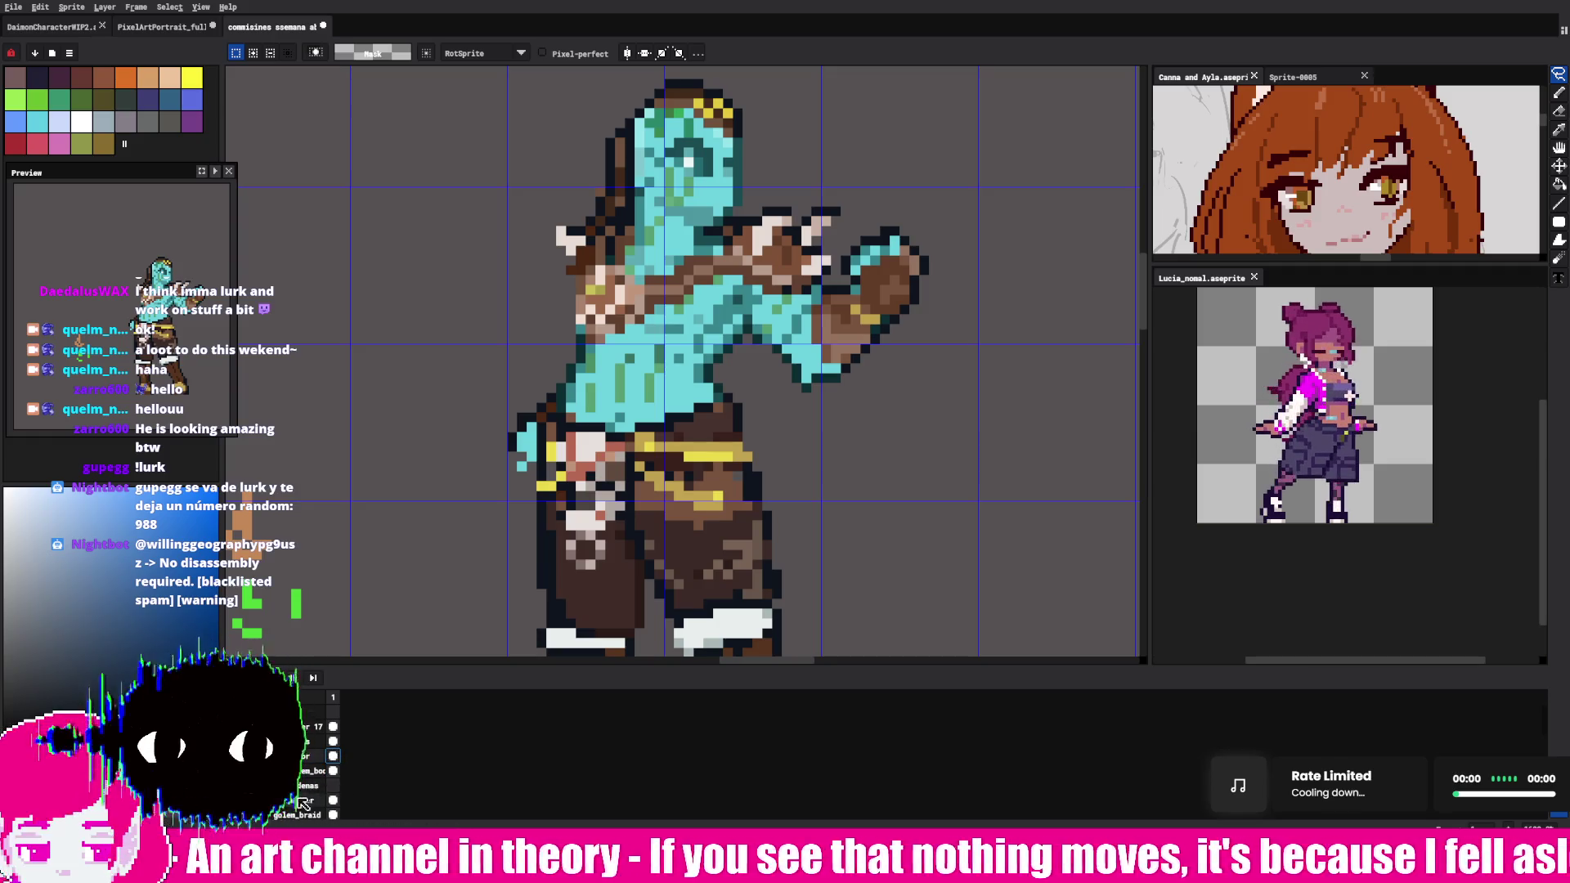
key("shift+x")
key("shift+x")
key("shift+x")
key("shift+x")
key("shift+x")
left_click(330, 784)
key("ctrl+t")
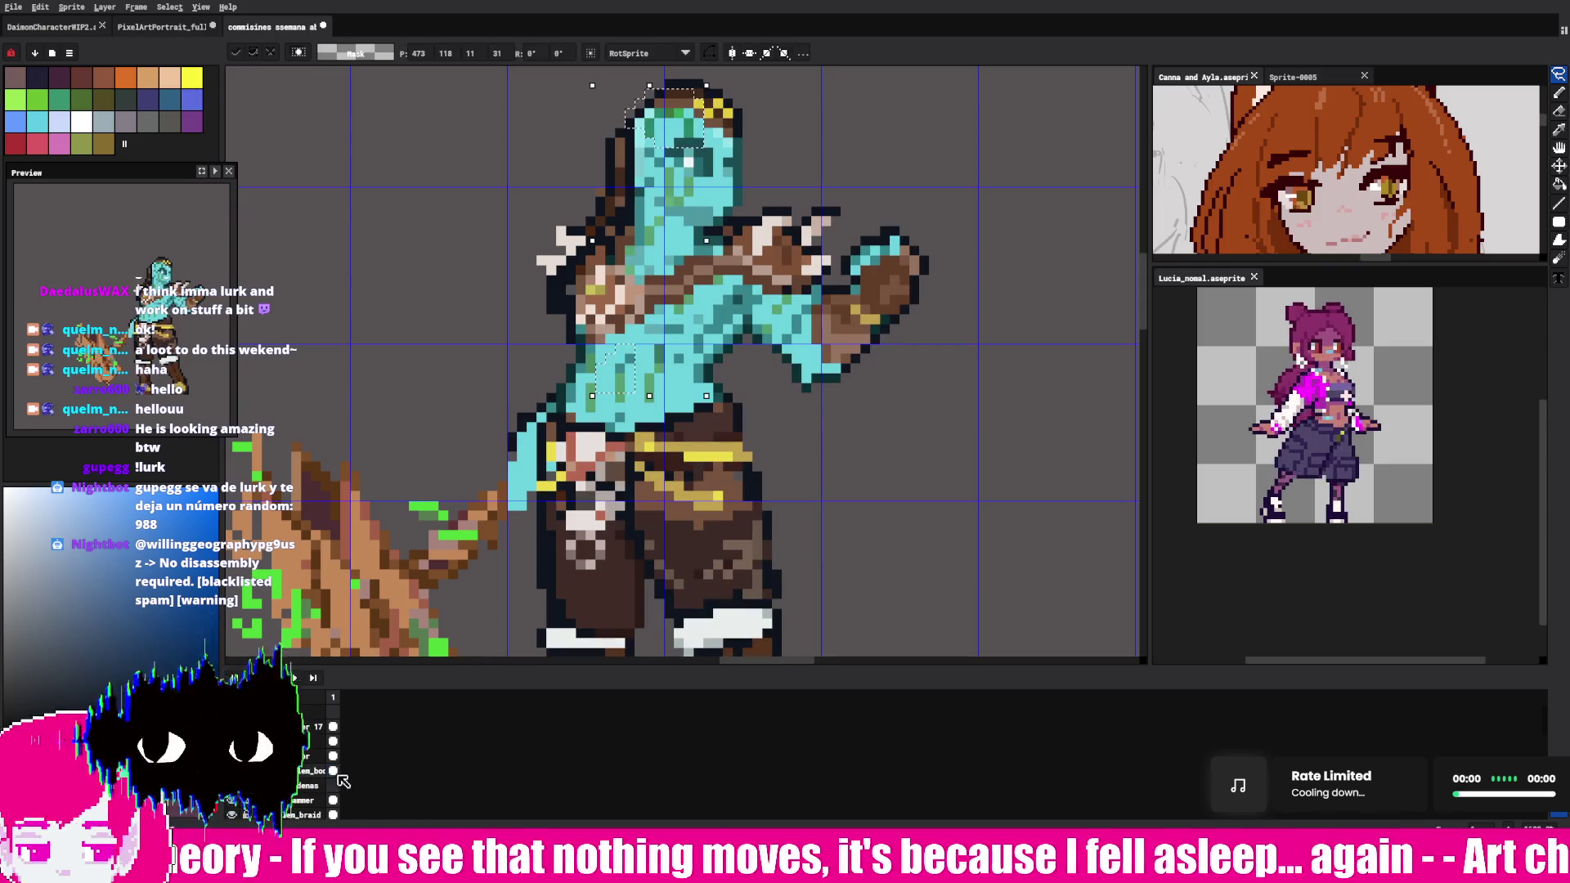
key("Escape")
key("b")
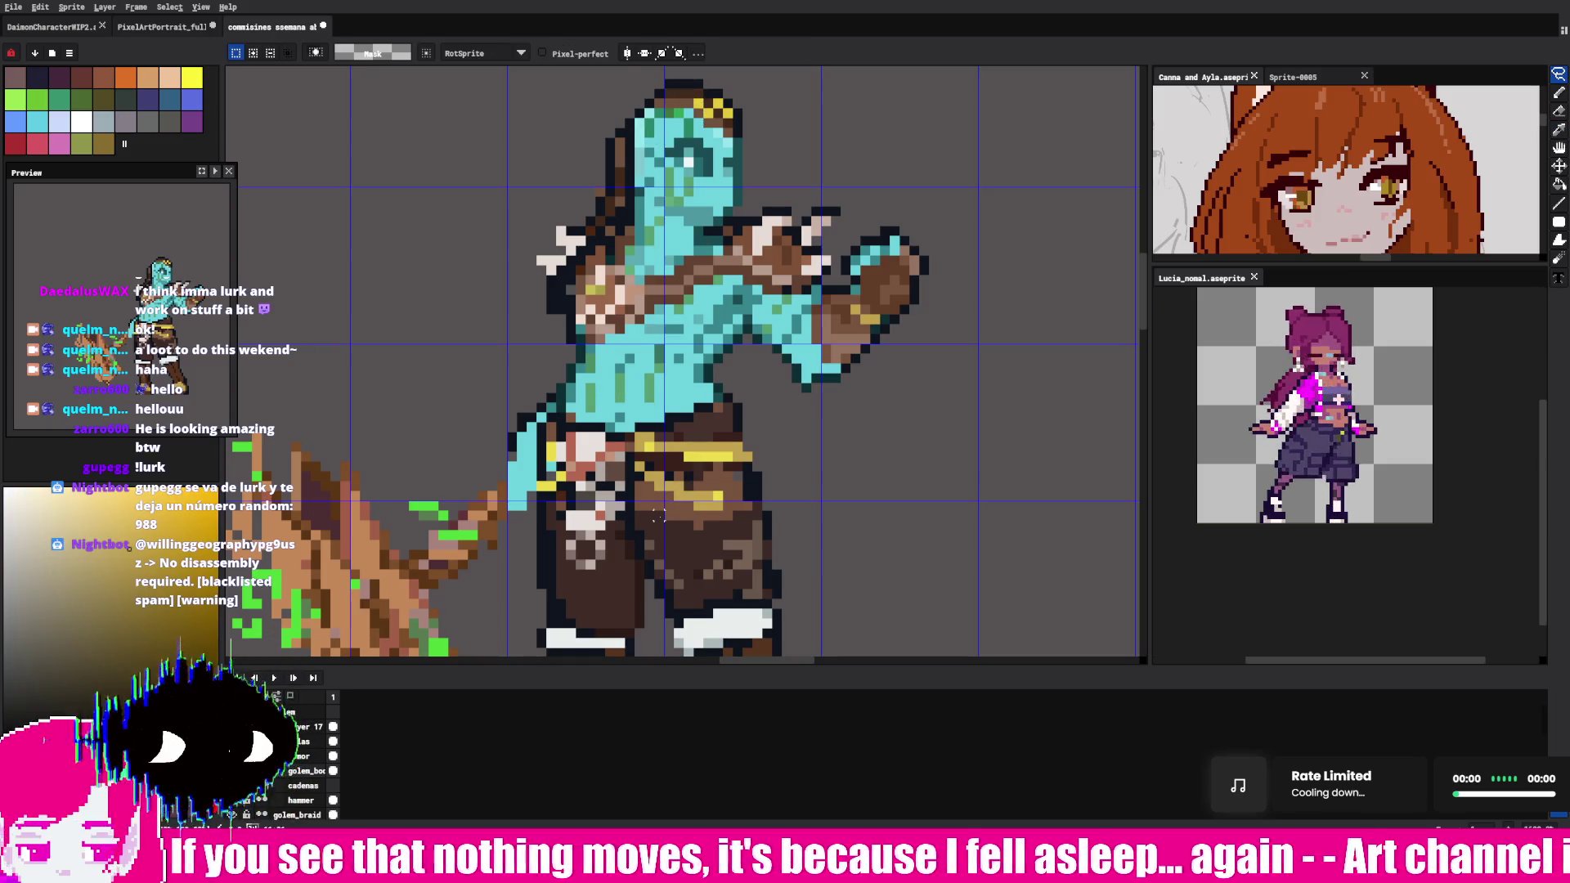
scroll(713, 270, "down", 2)
scroll(711, 270, "down", 1)
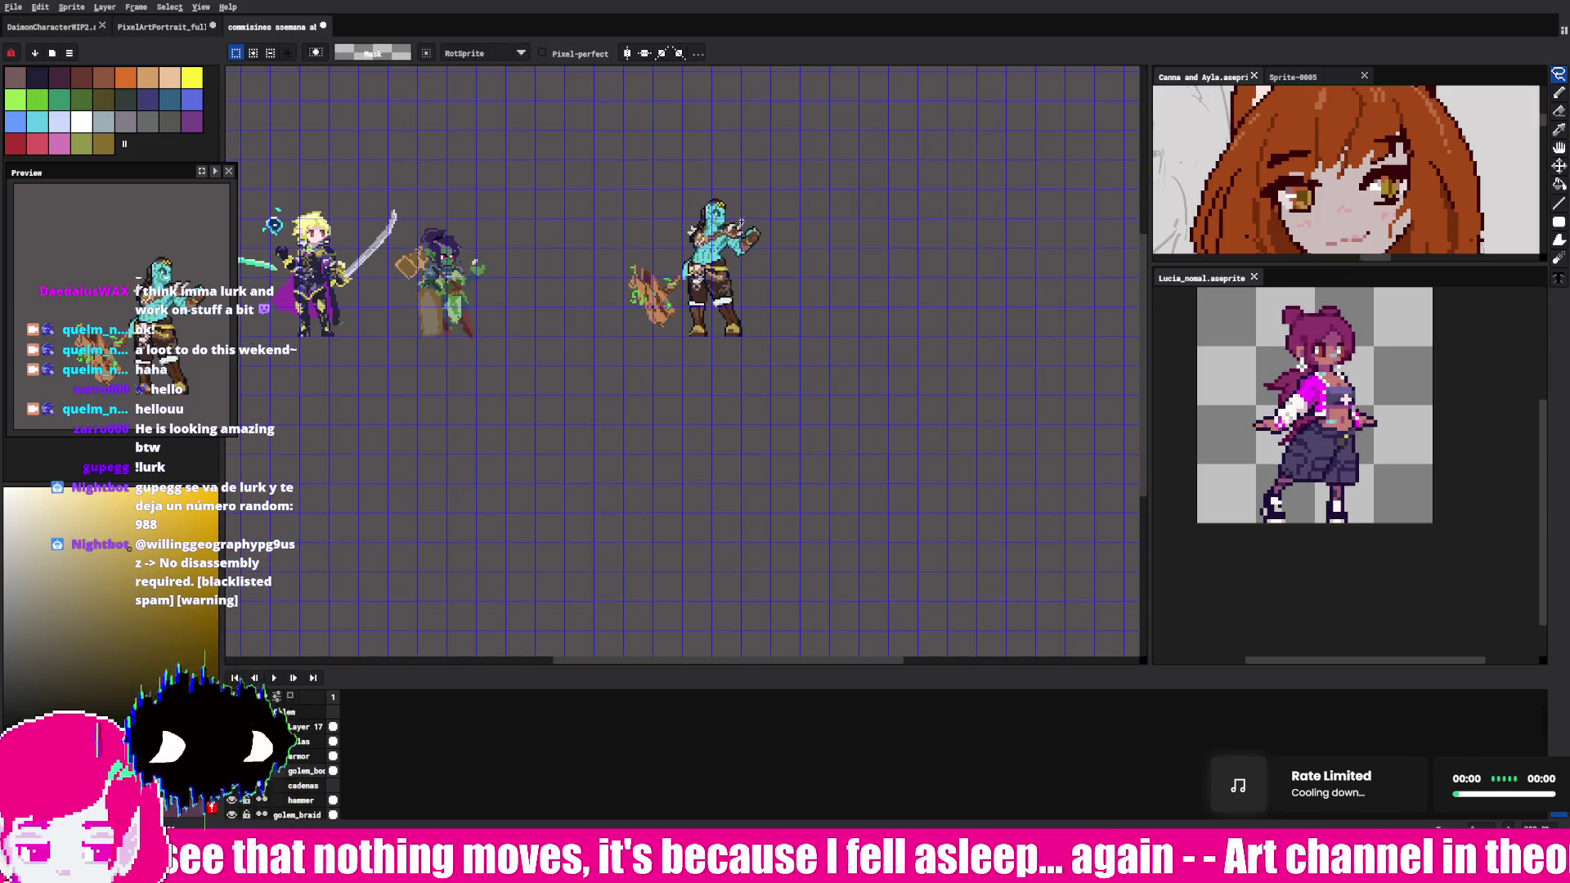
scroll(744, 220, "up", 1)
scroll(736, 233, "down", 3)
scroll(779, 231, "up", 2)
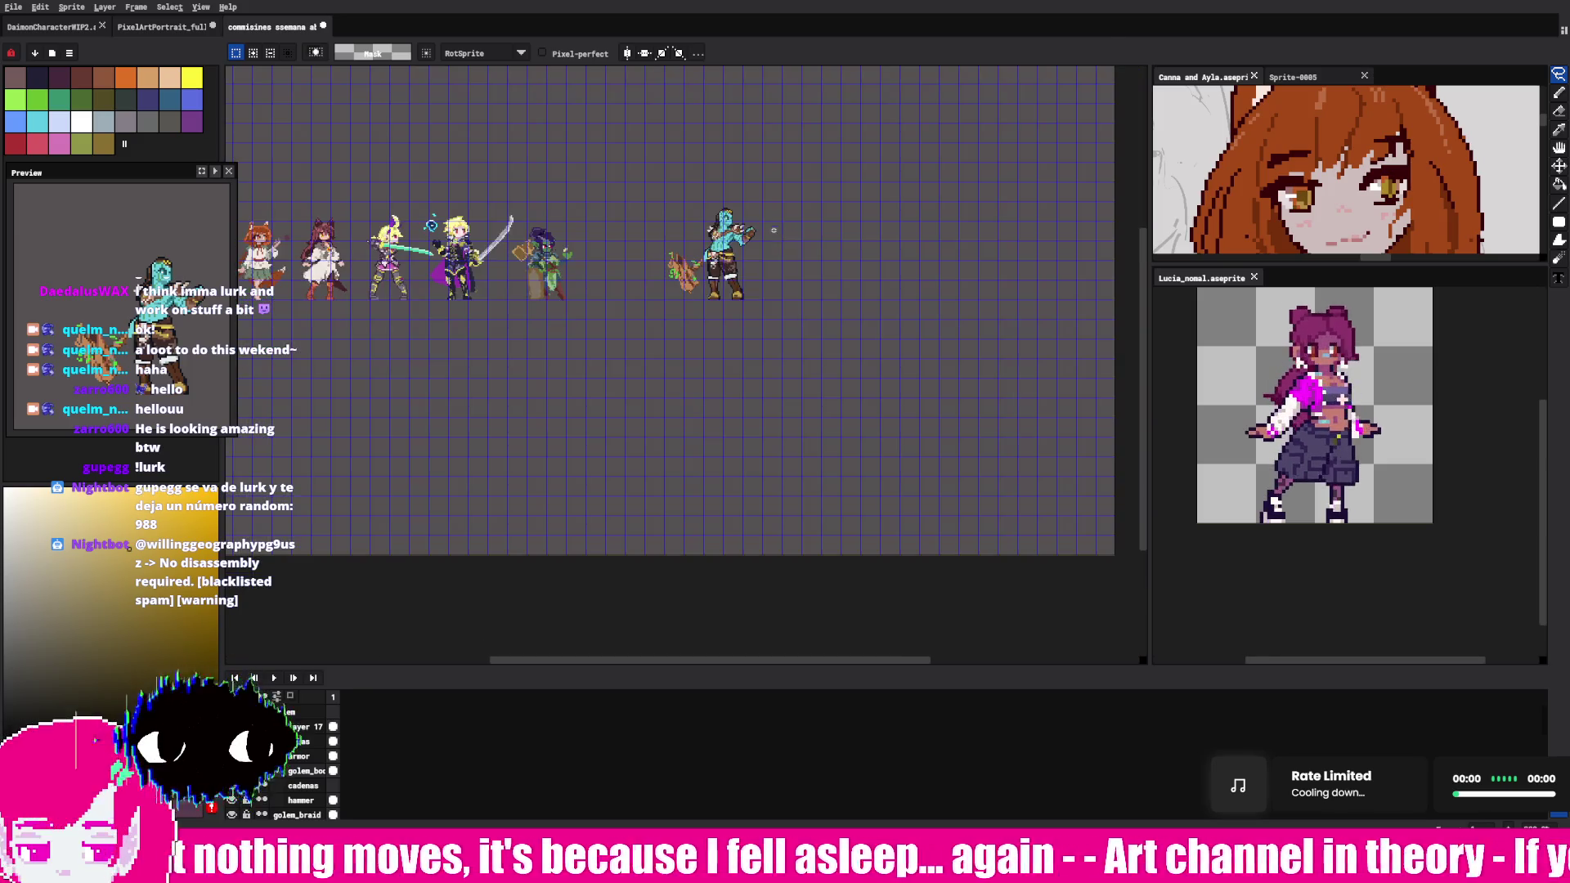
scroll(768, 225, "up", 2)
scroll(736, 233, "up", 2)
scroll(604, 325, "up", 1)
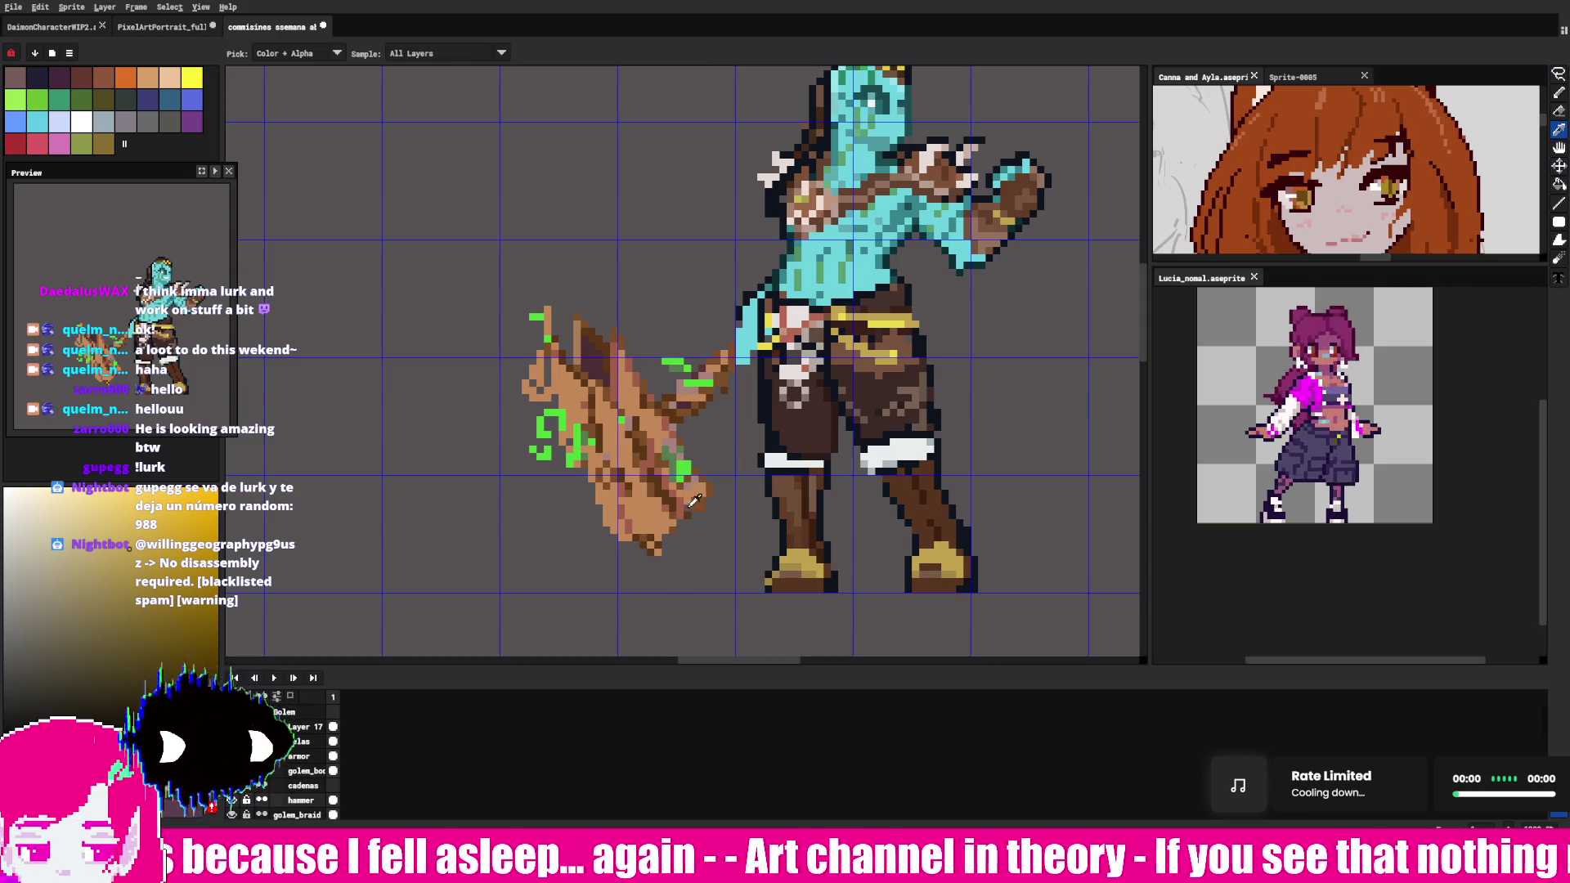
- Add dark outline pixels along the hammer's lower edges and upper-left edge
key("v")
left_click(1559, 92)
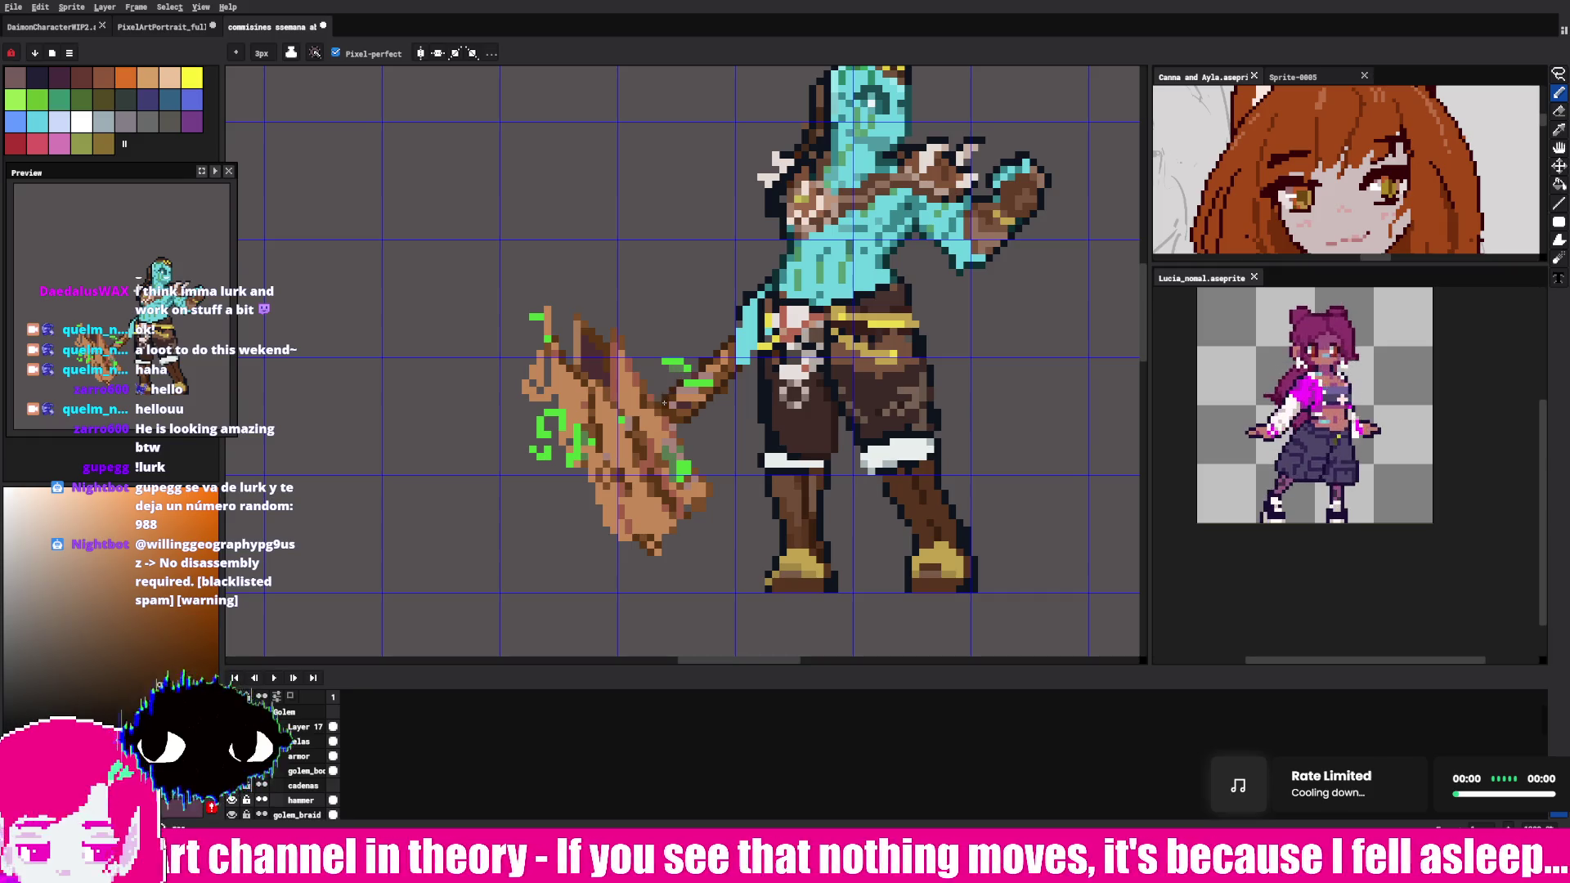
left_click_drag(700, 505, 672, 527)
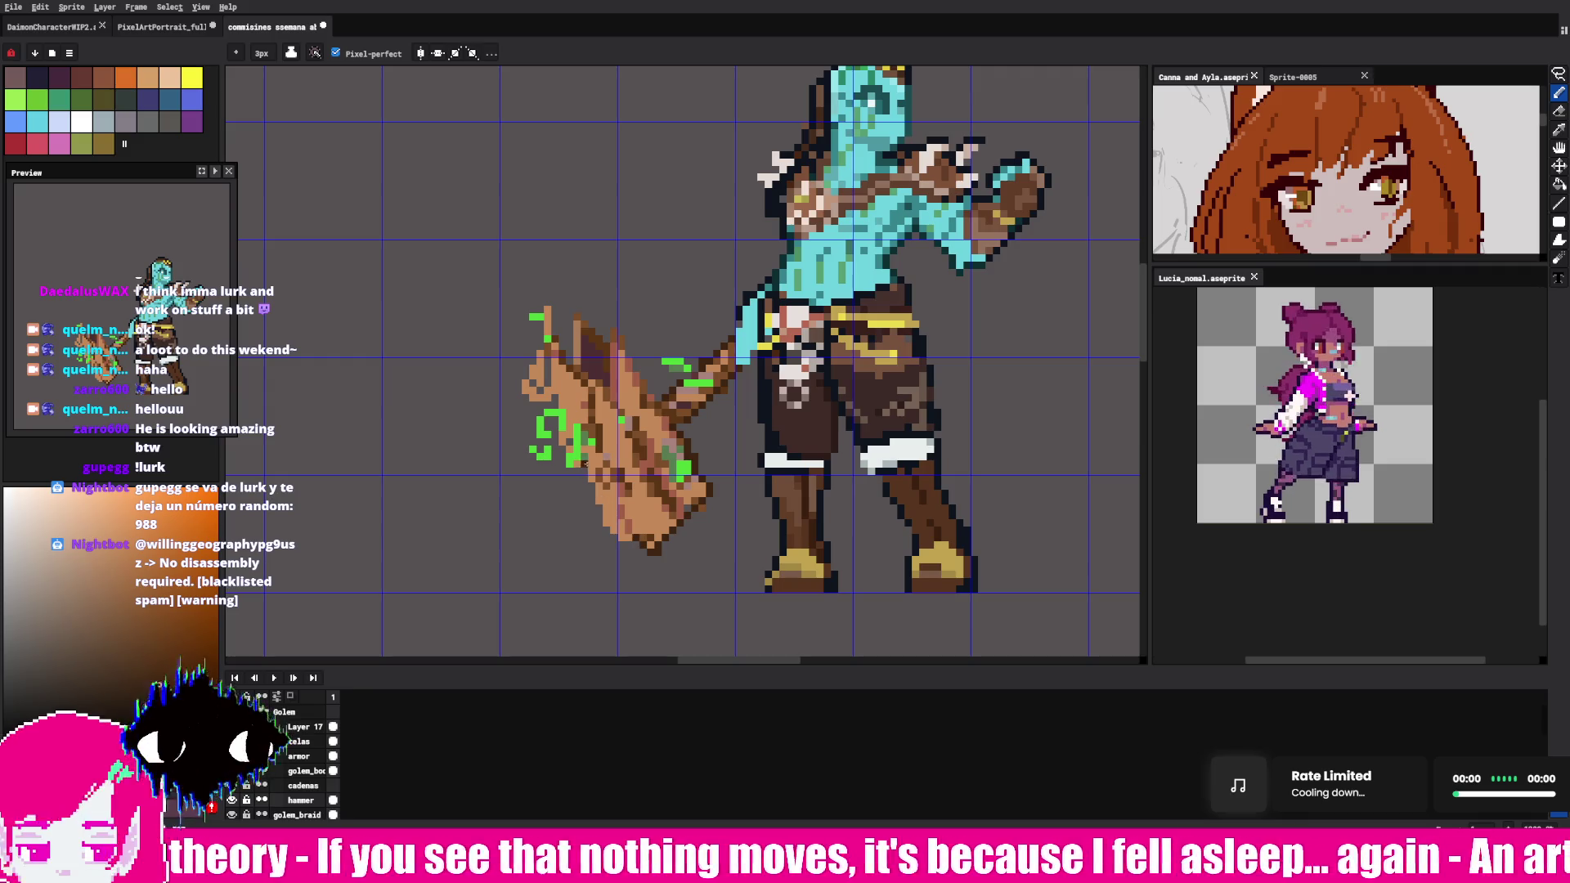
left_click_drag(589, 484, 625, 543)
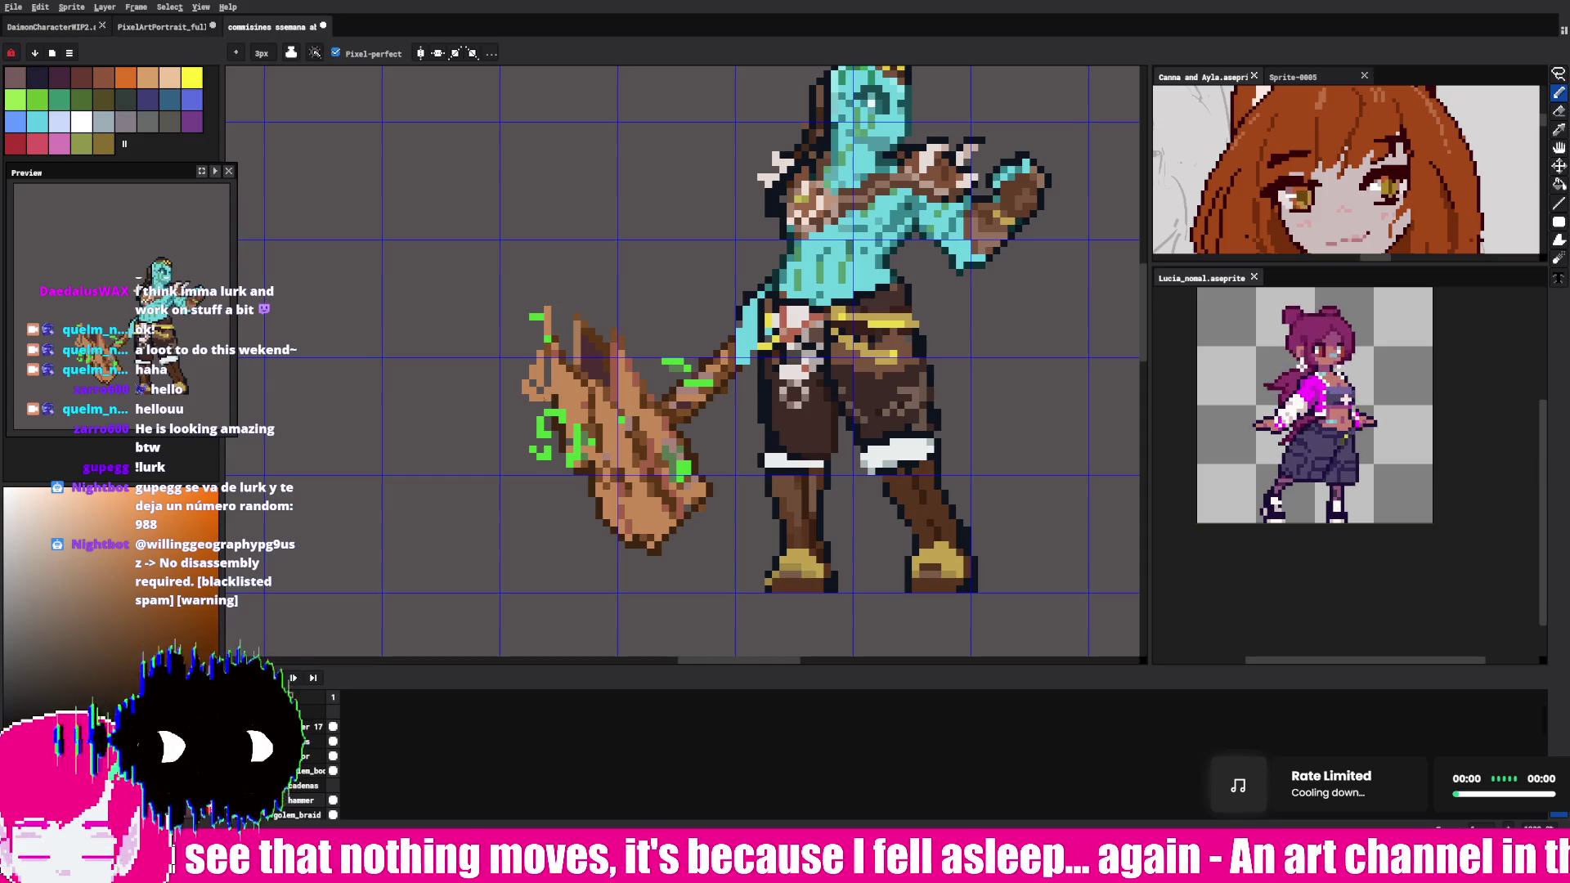
left_click_drag(532, 356, 533, 405)
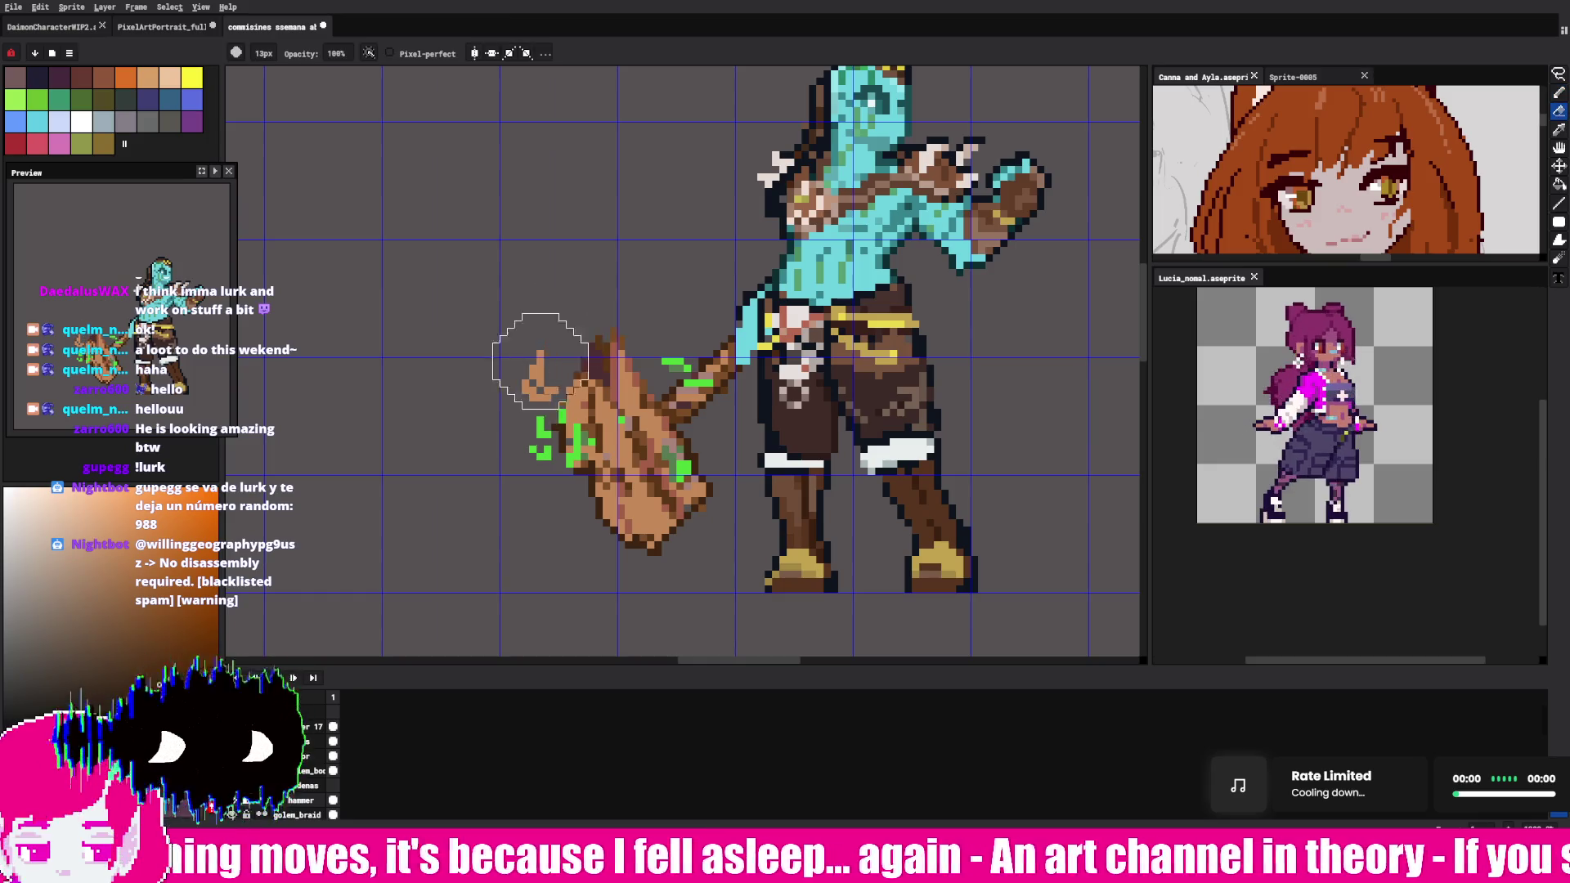
- Select the top of the wooden club, undo an accidental delete and ready freehand selection
left_click_drag(536, 331, 626, 485)
key("Delete")
key("ctrl+z")
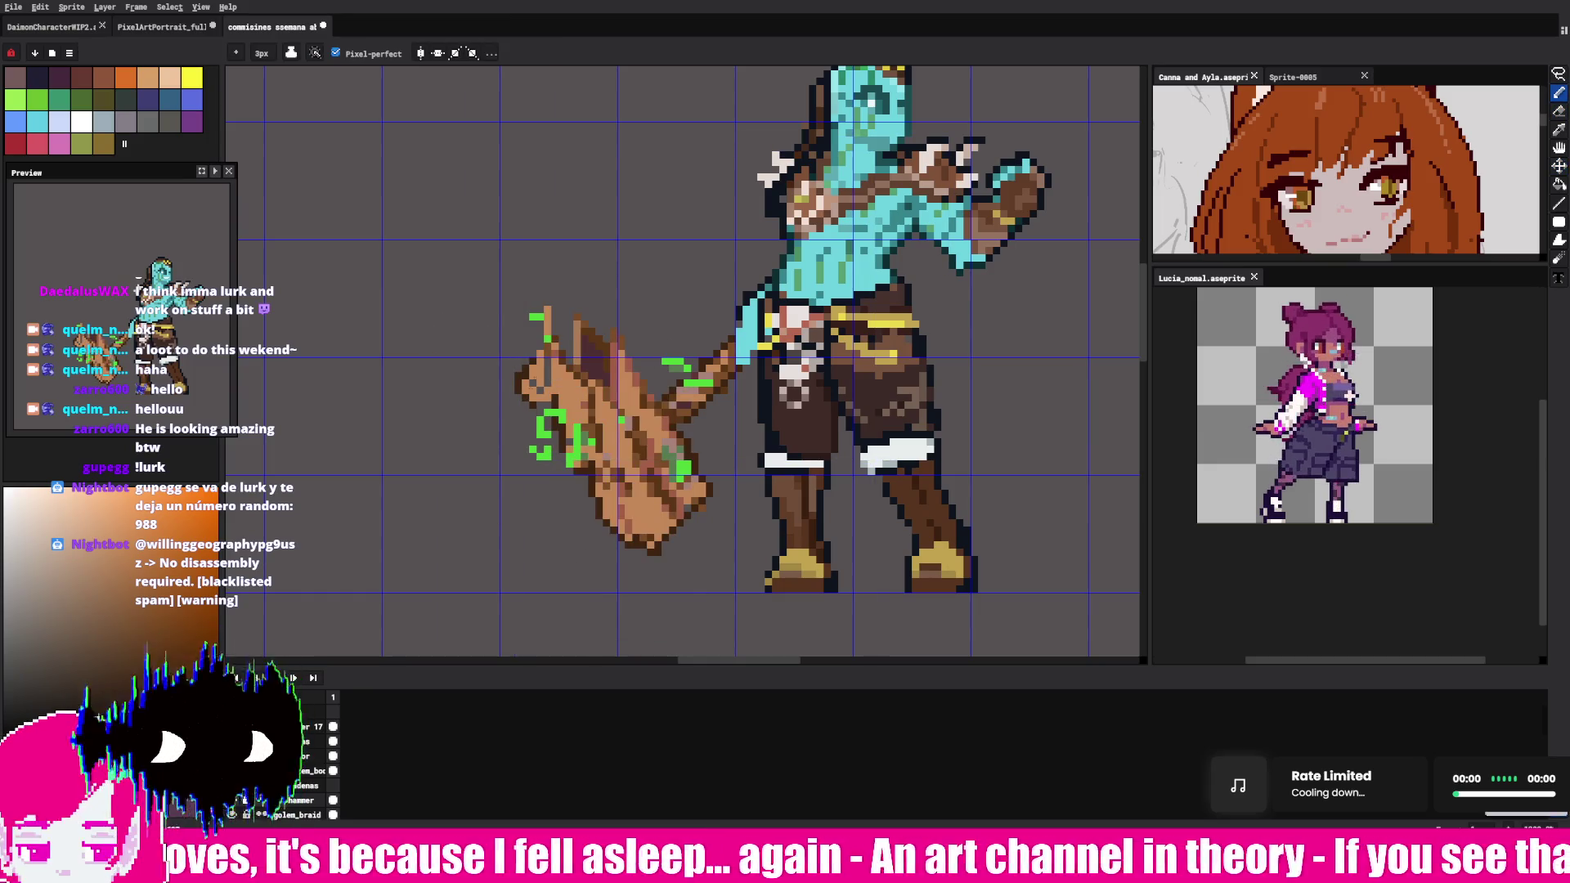
key("v")
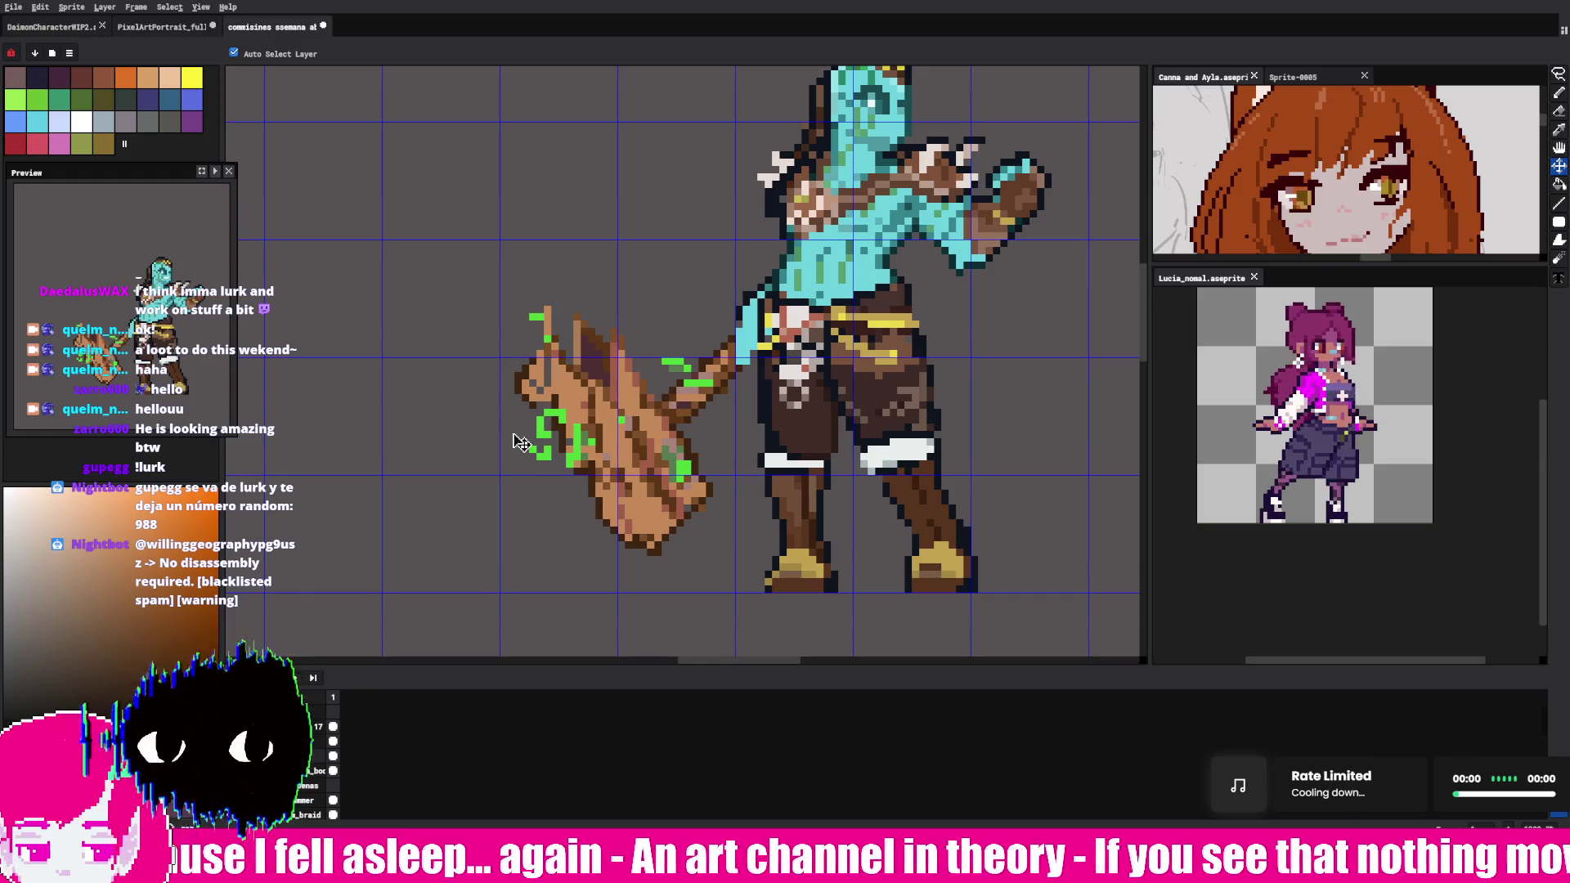
key("m")
- Lasso the mossy hammer head, nudge it into place and commit the reshaping twice
left_click_drag(511, 353, 604, 391)
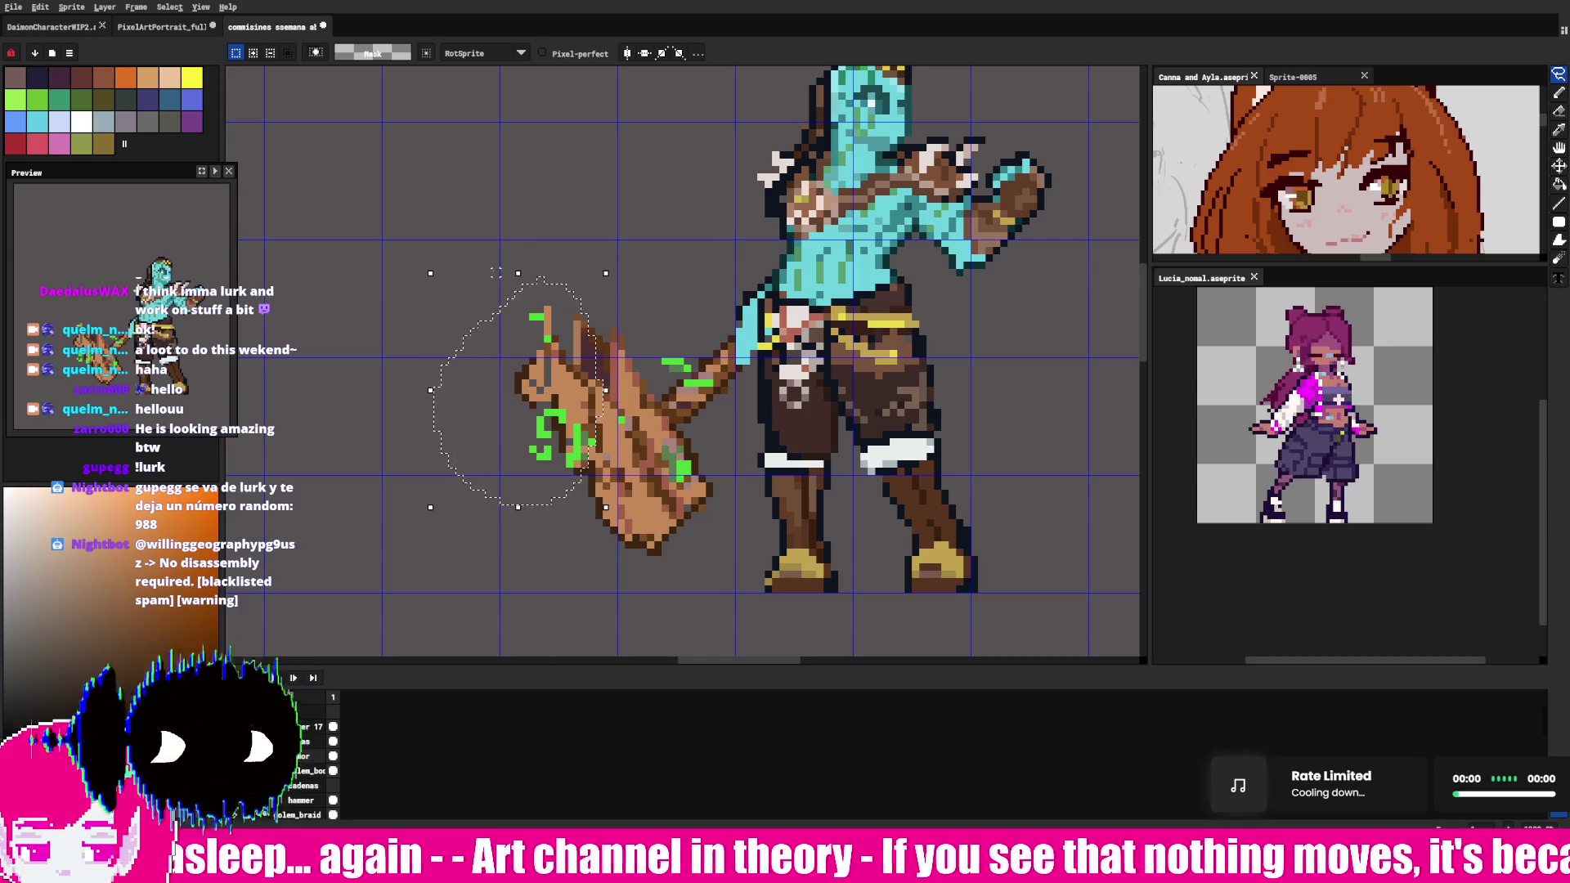
left_click_drag(534, 235, 574, 307)
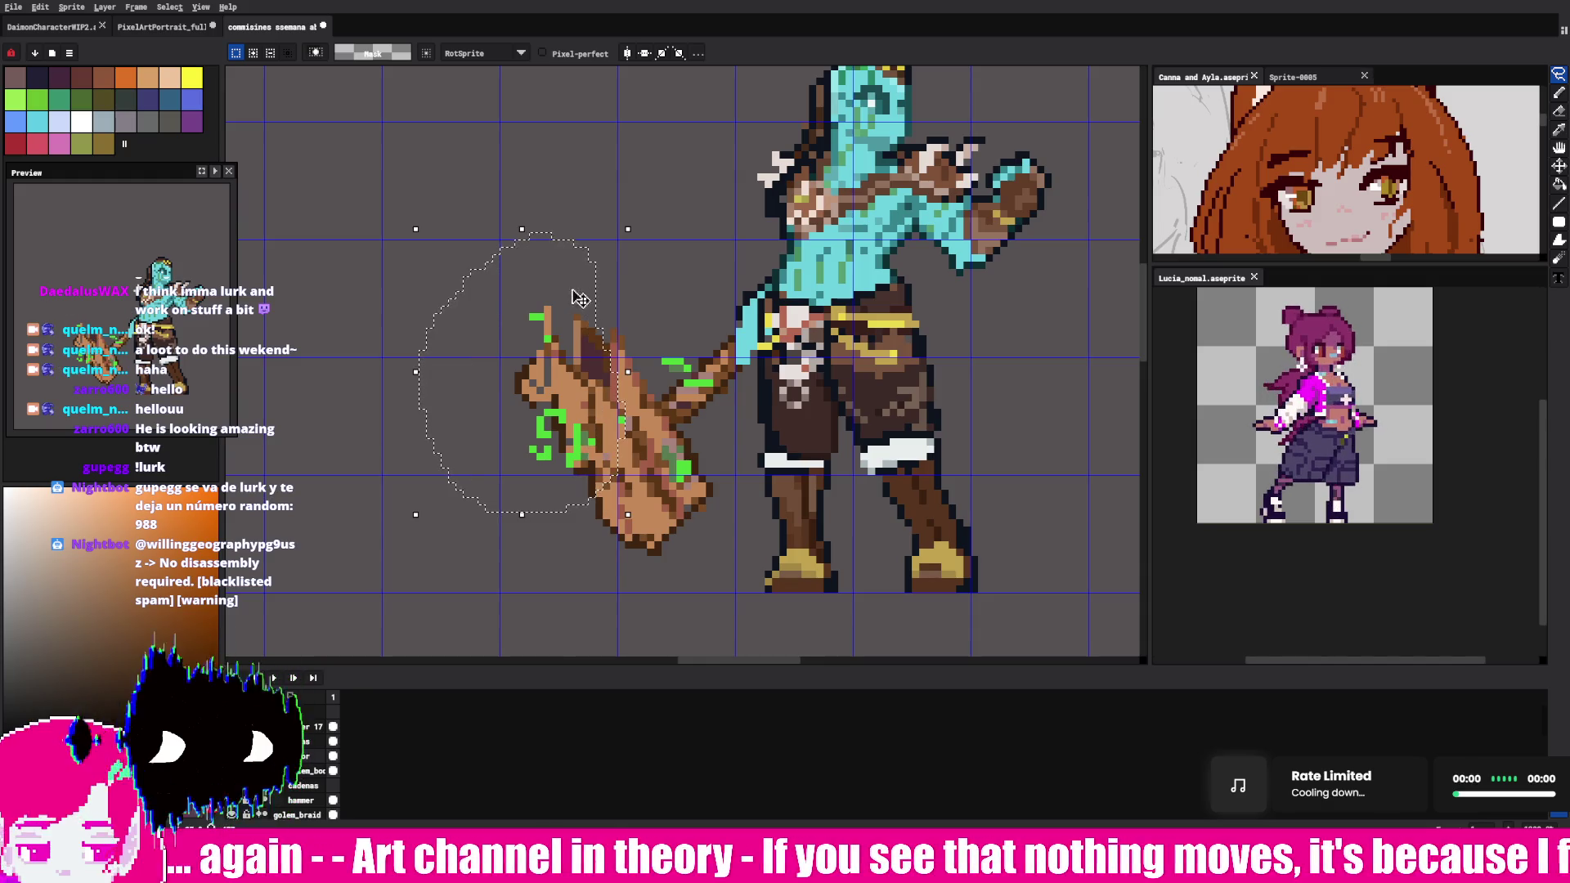
key("ctrl+d")
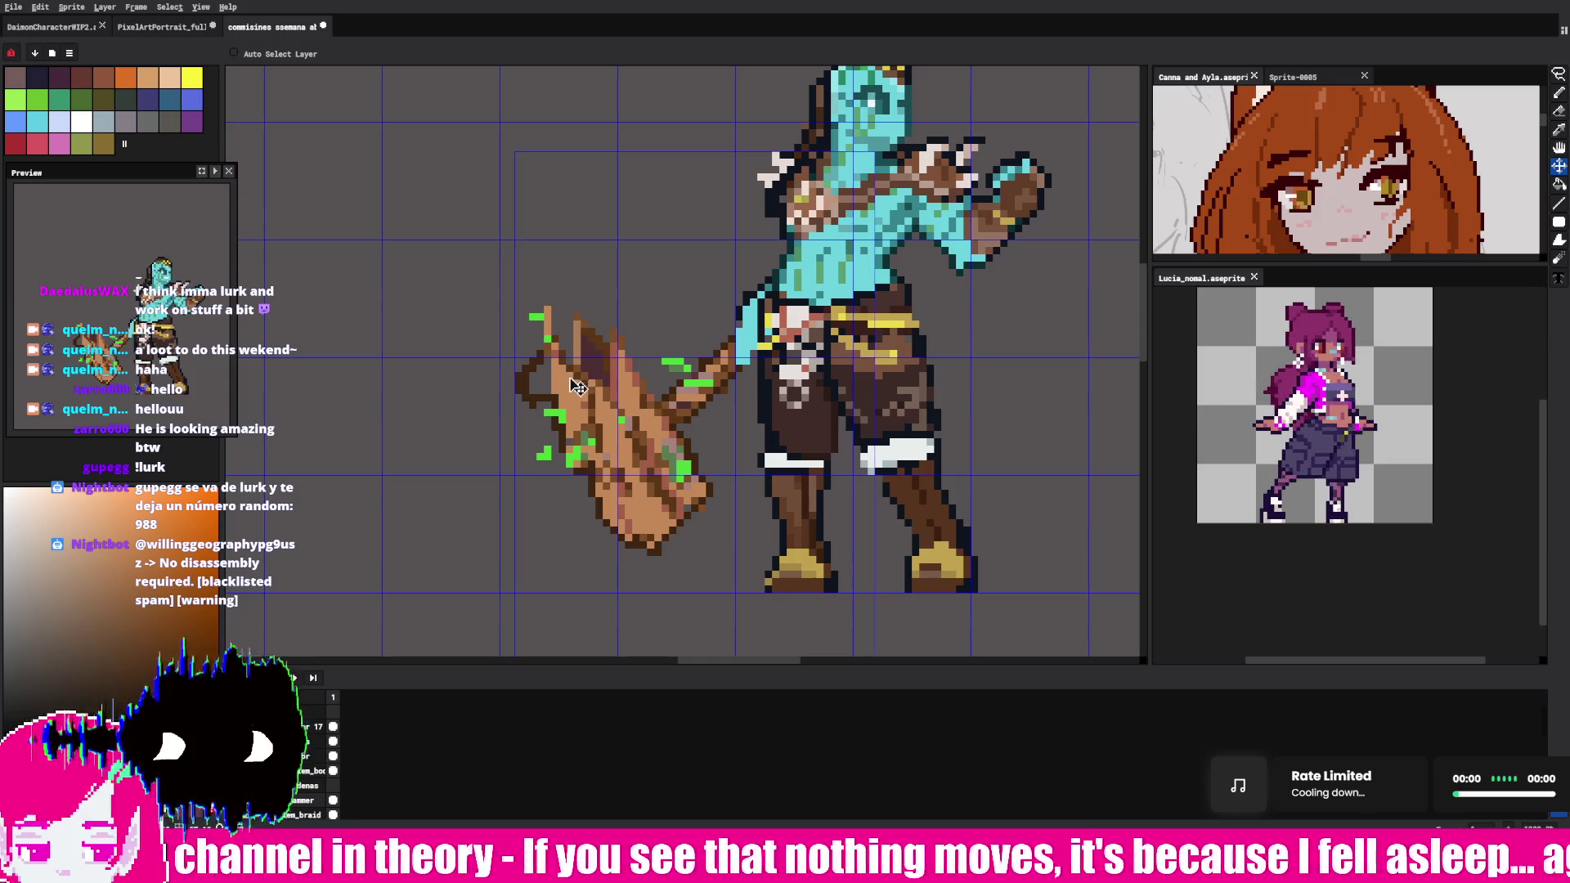
left_click_drag(533, 234, 577, 383)
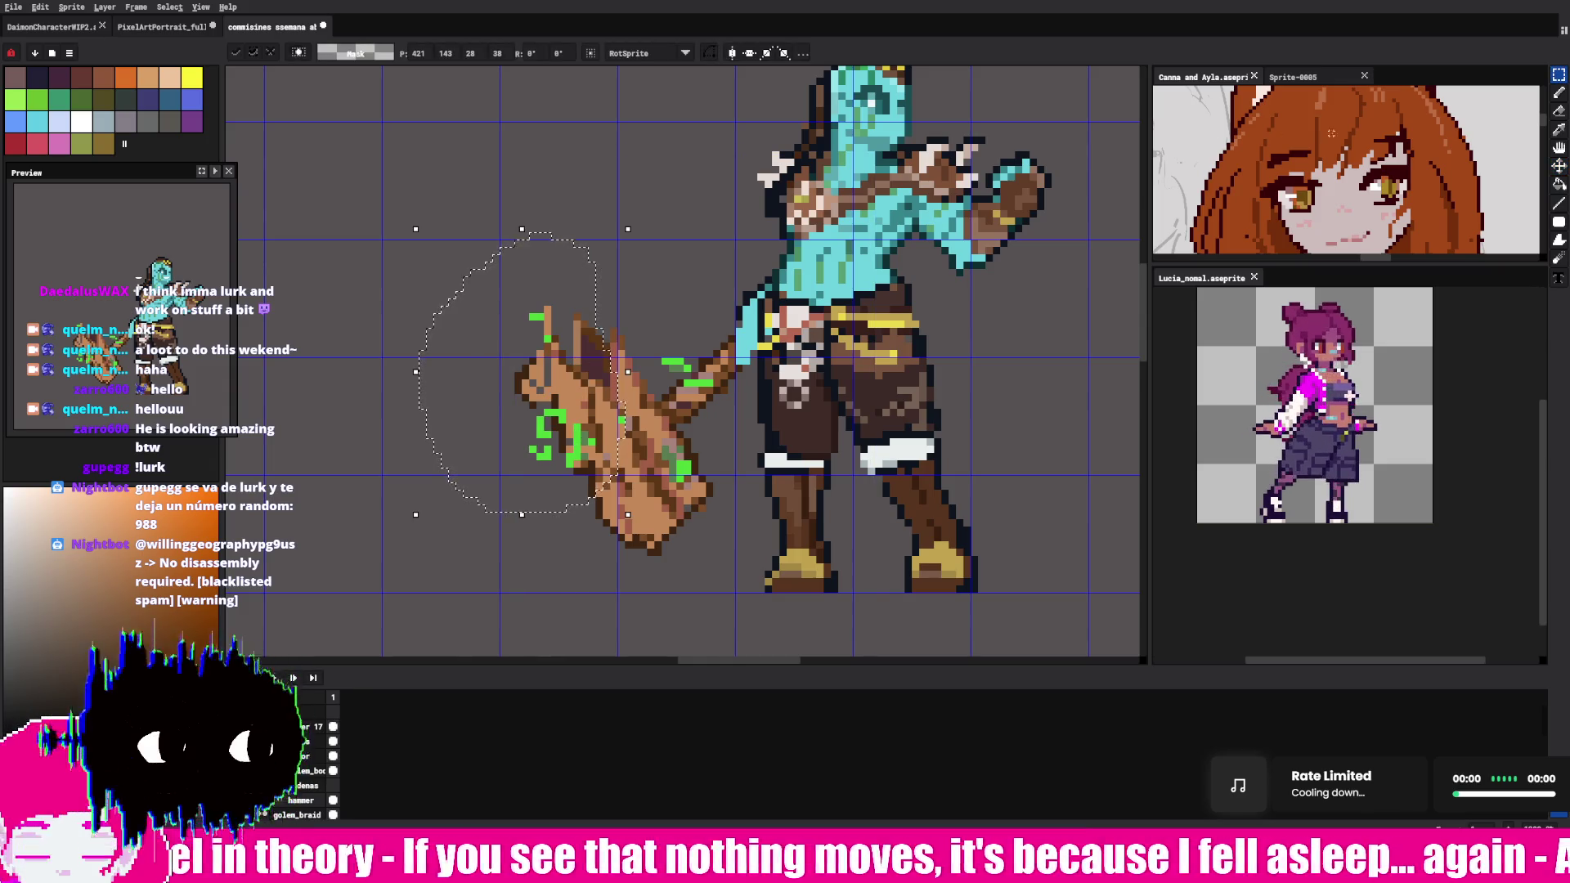
key("ctrl+d")
left_click(1558, 130)
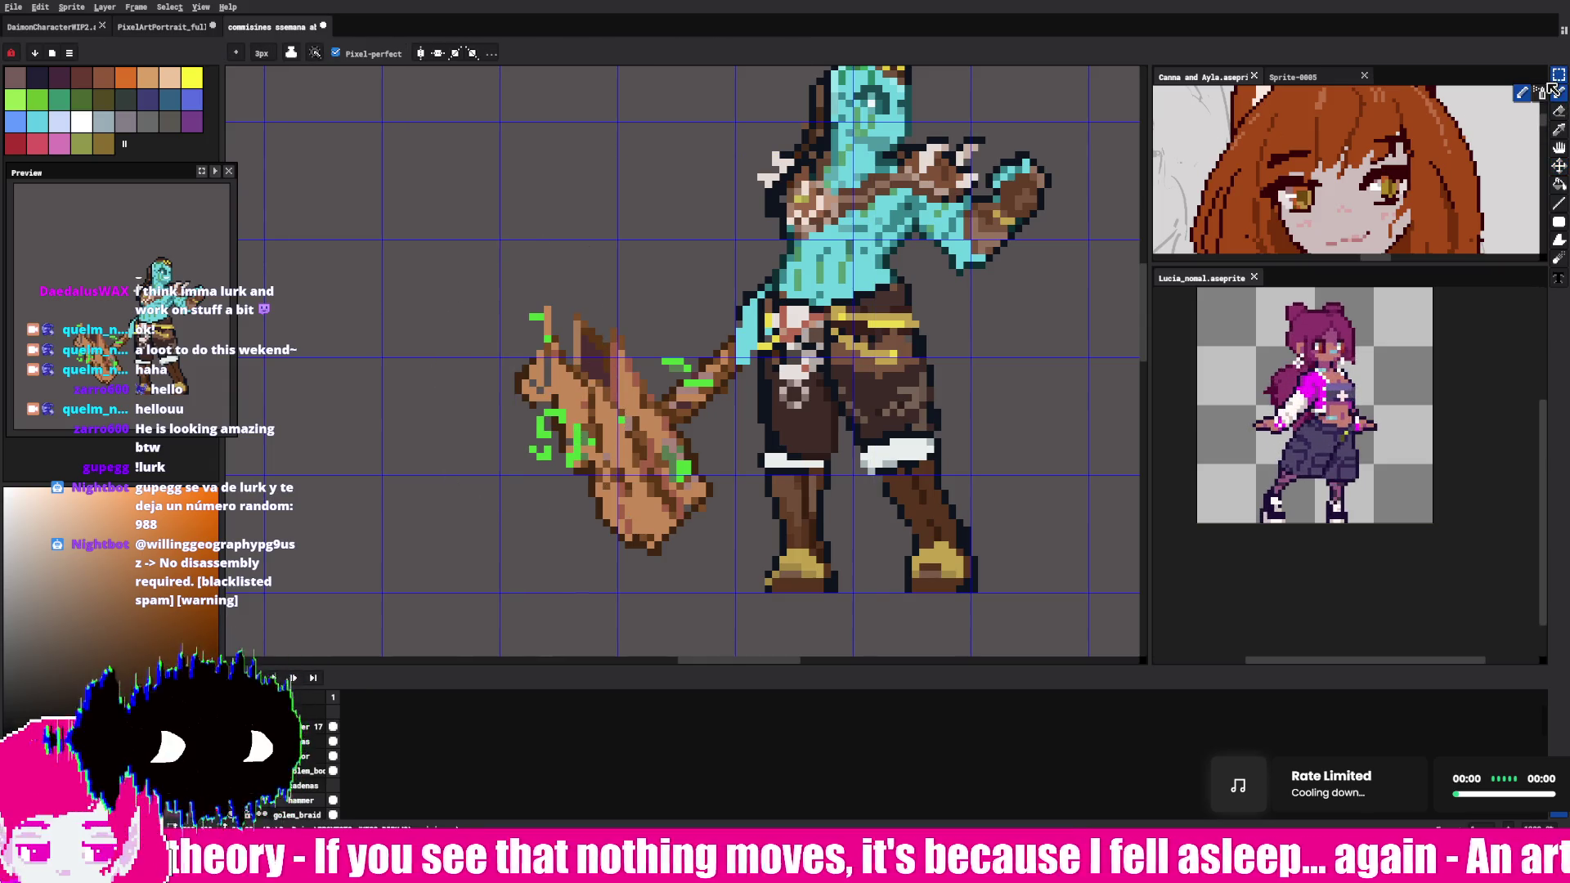
- Place darker shading pixels across the hammer head and along its upper edge
left_click(559, 378)
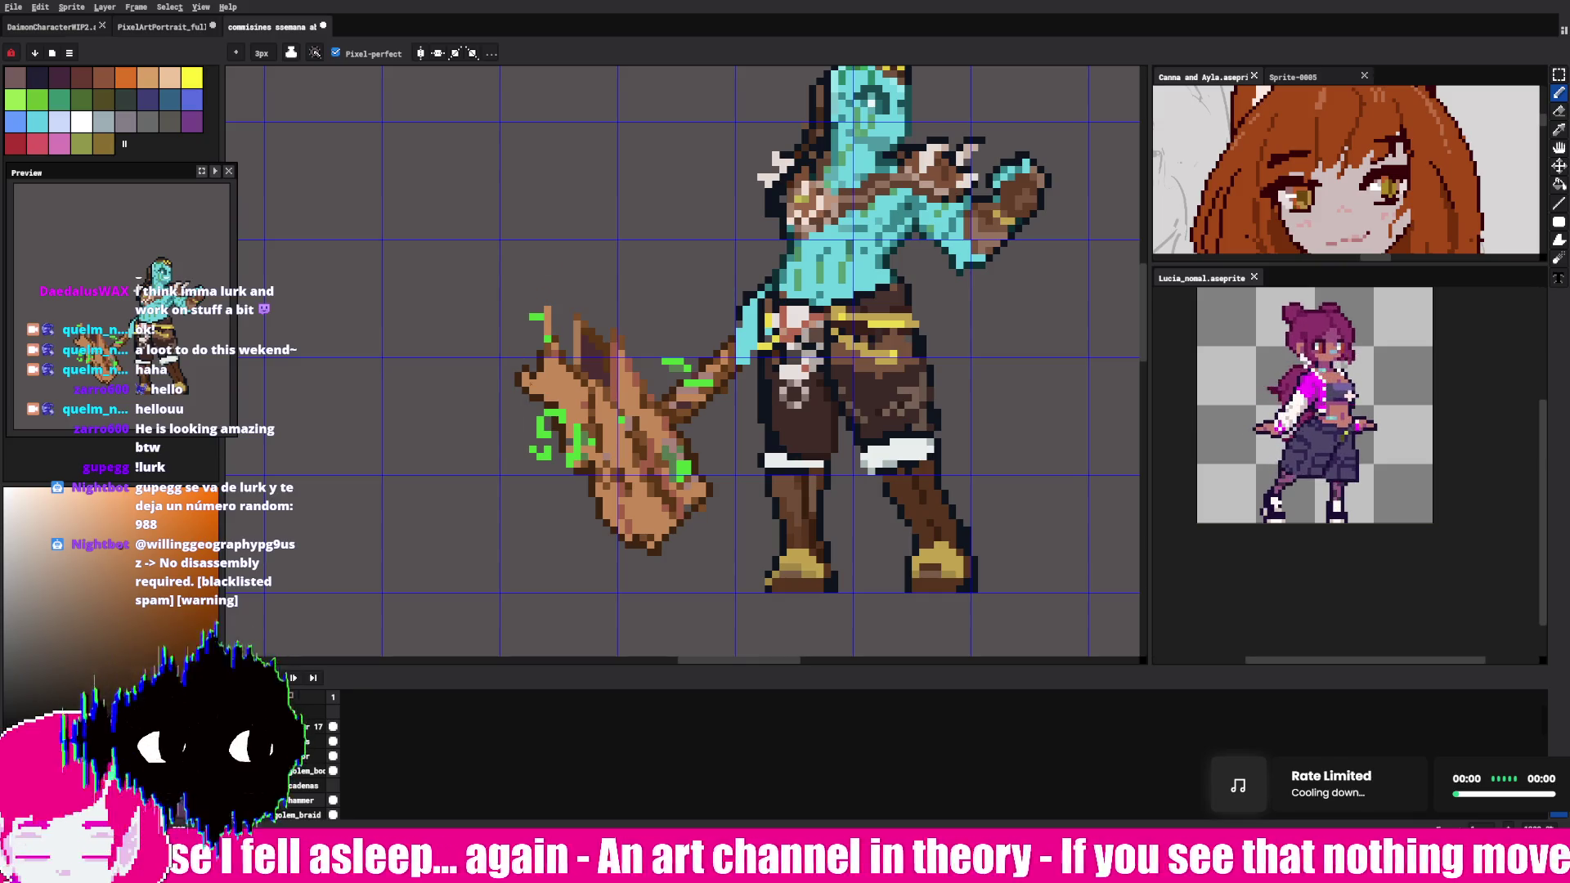
key("alt")
left_click(541, 353)
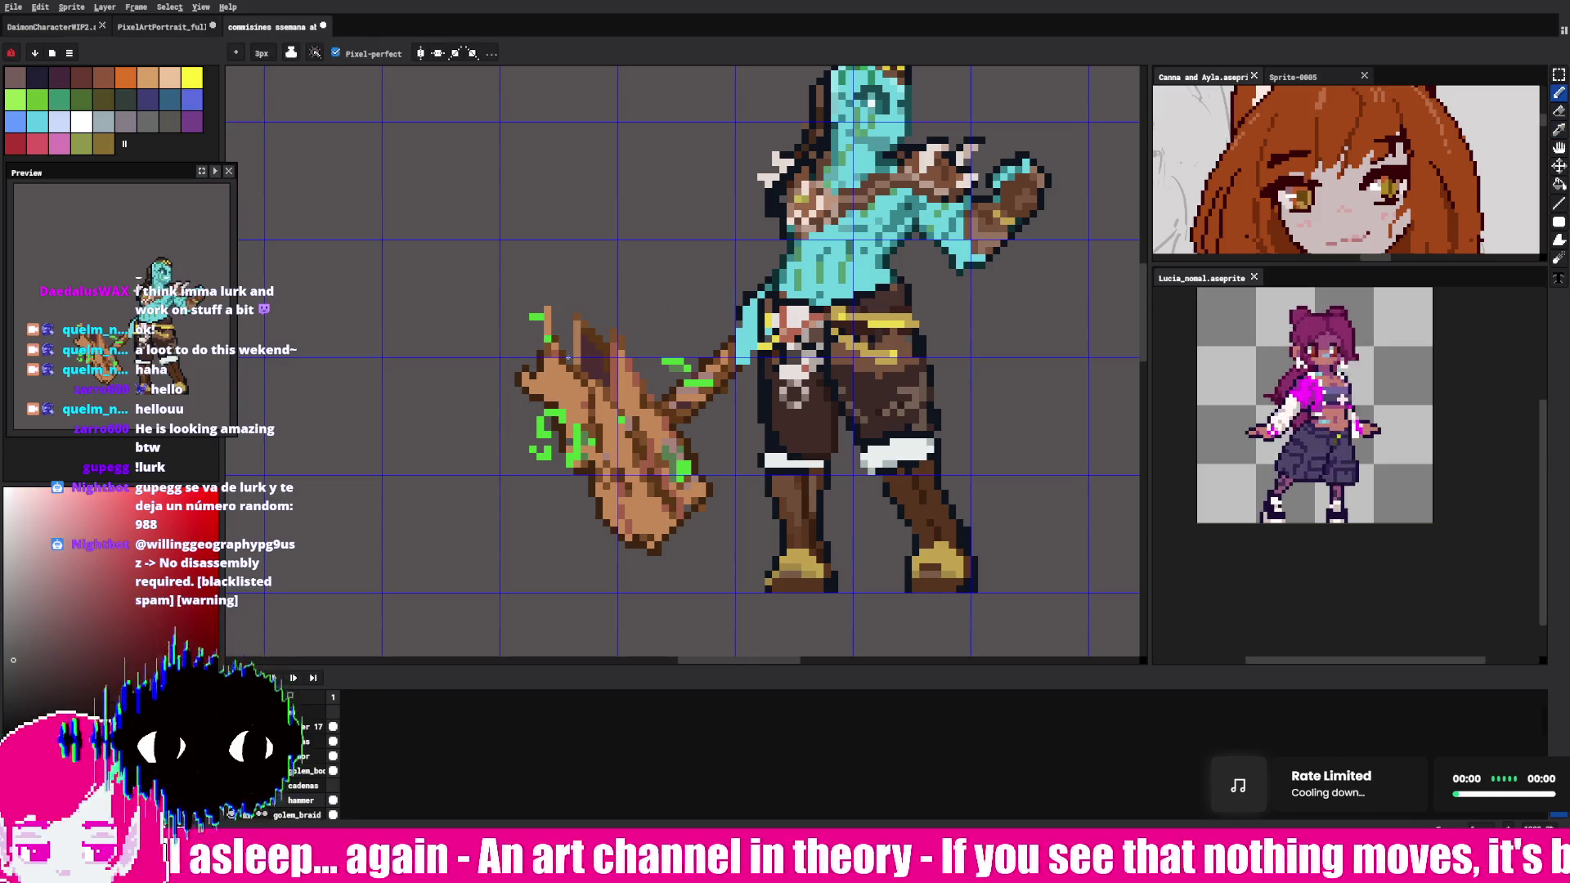
left_click(576, 360)
left_click(572, 344)
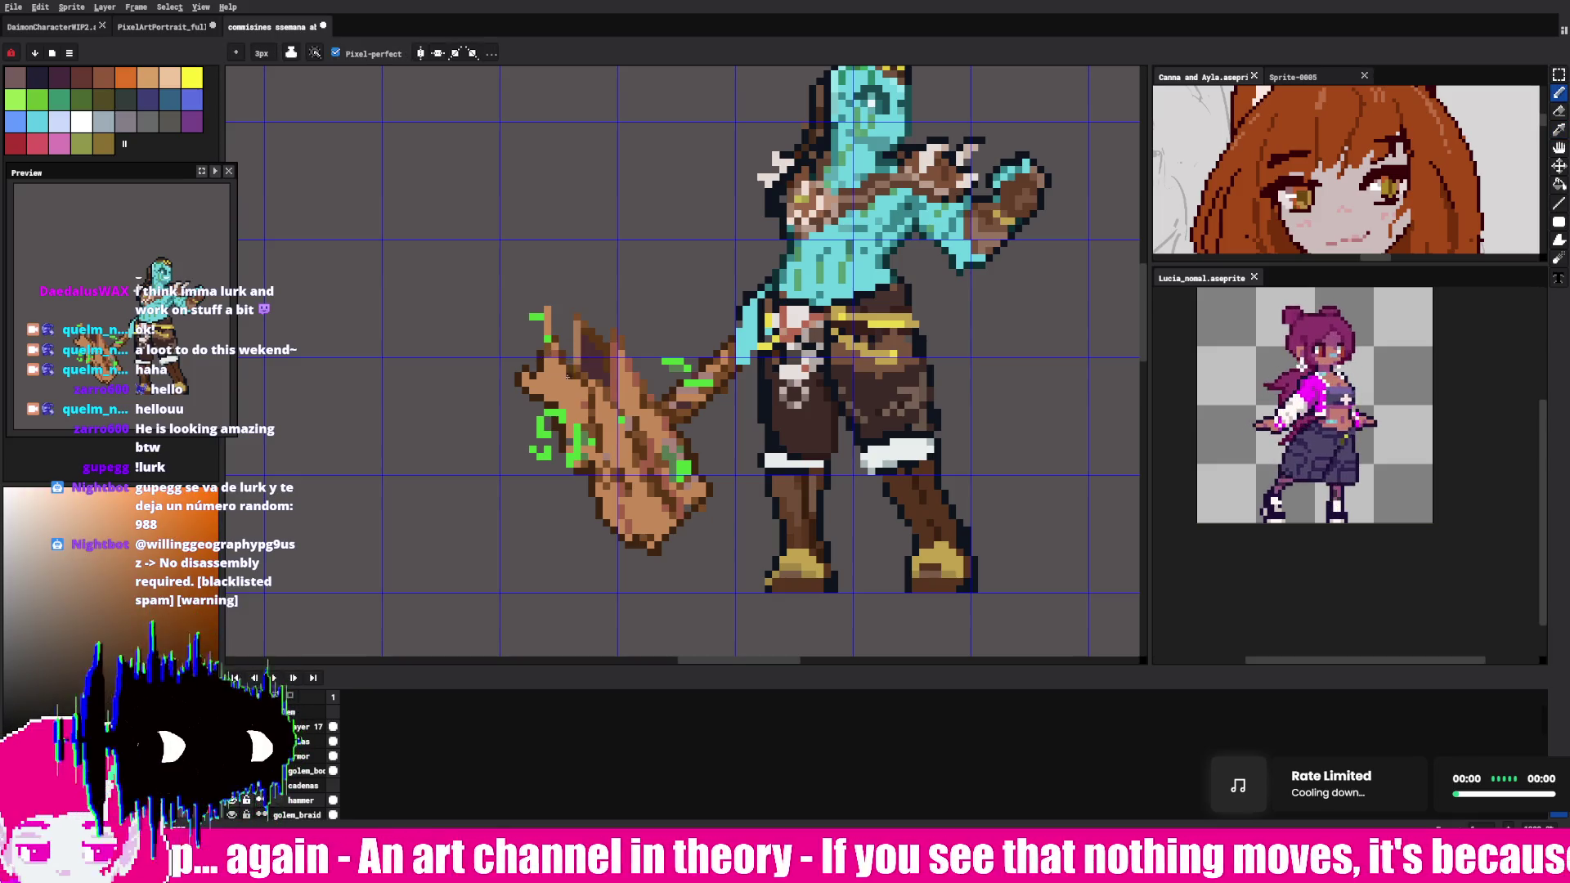
left_click(571, 349)
left_click(570, 324)
left_click(601, 338)
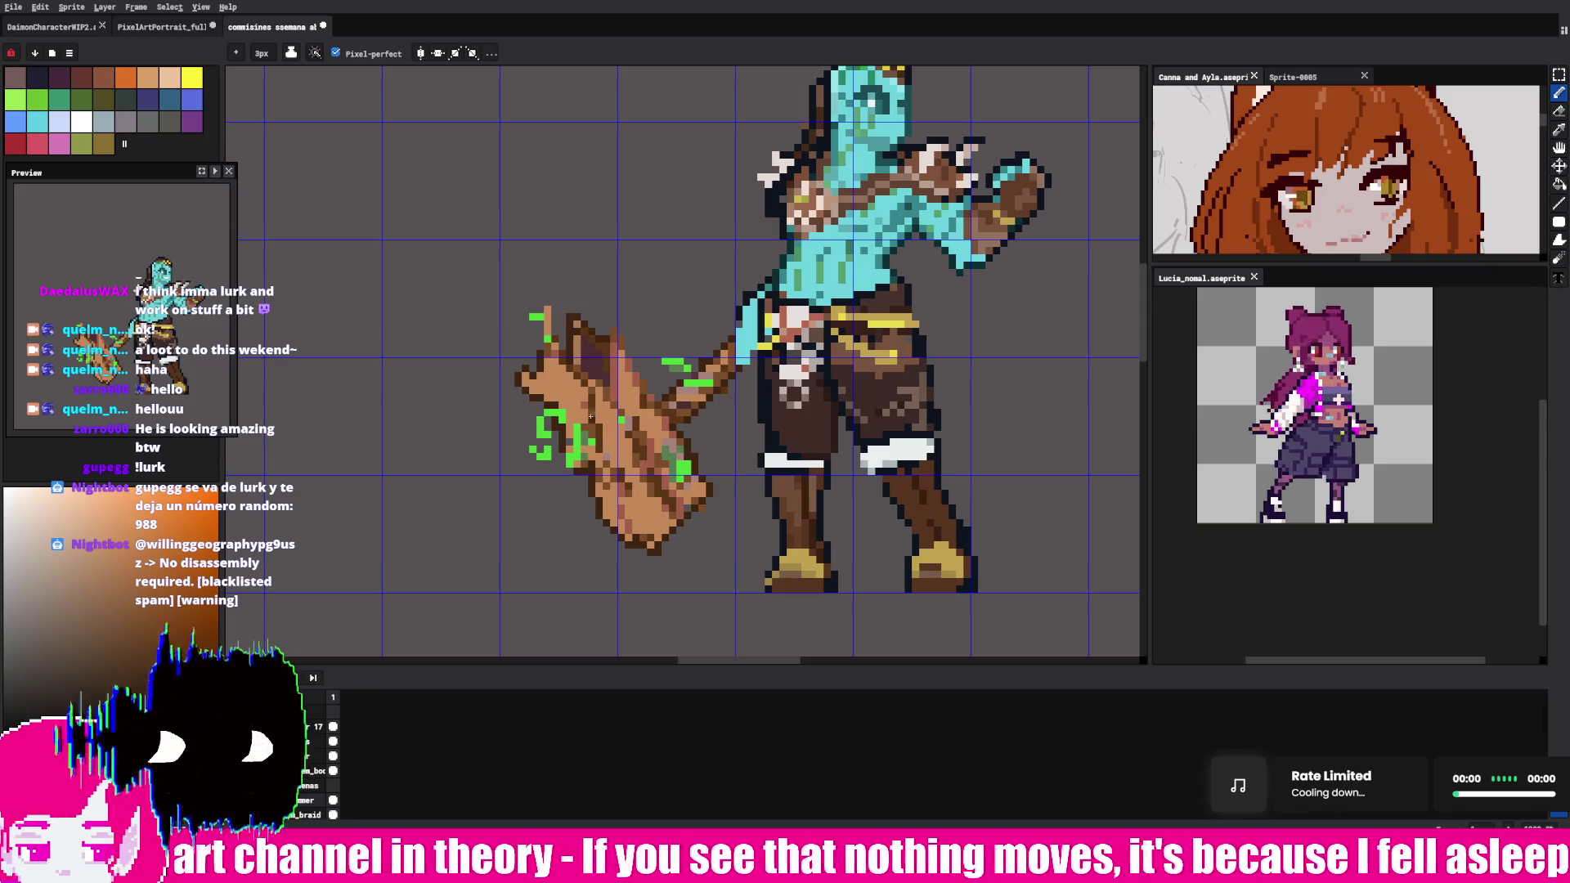
- Pick a redder wood shade and paint it onto the hammer head
left_click(154, 619)
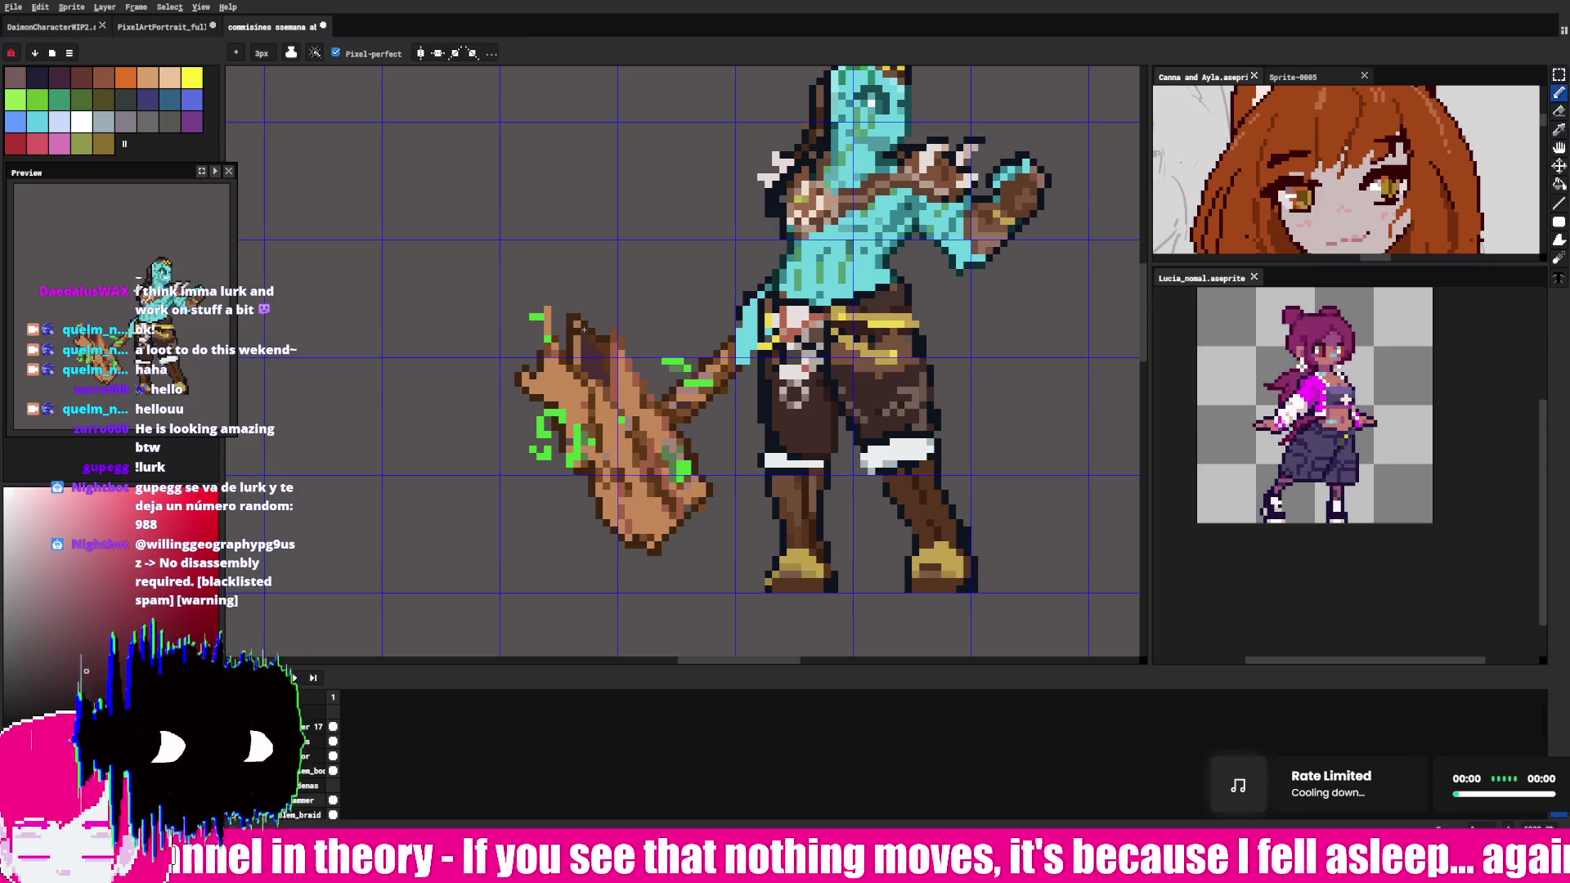
left_click(575, 327)
left_click(559, 417)
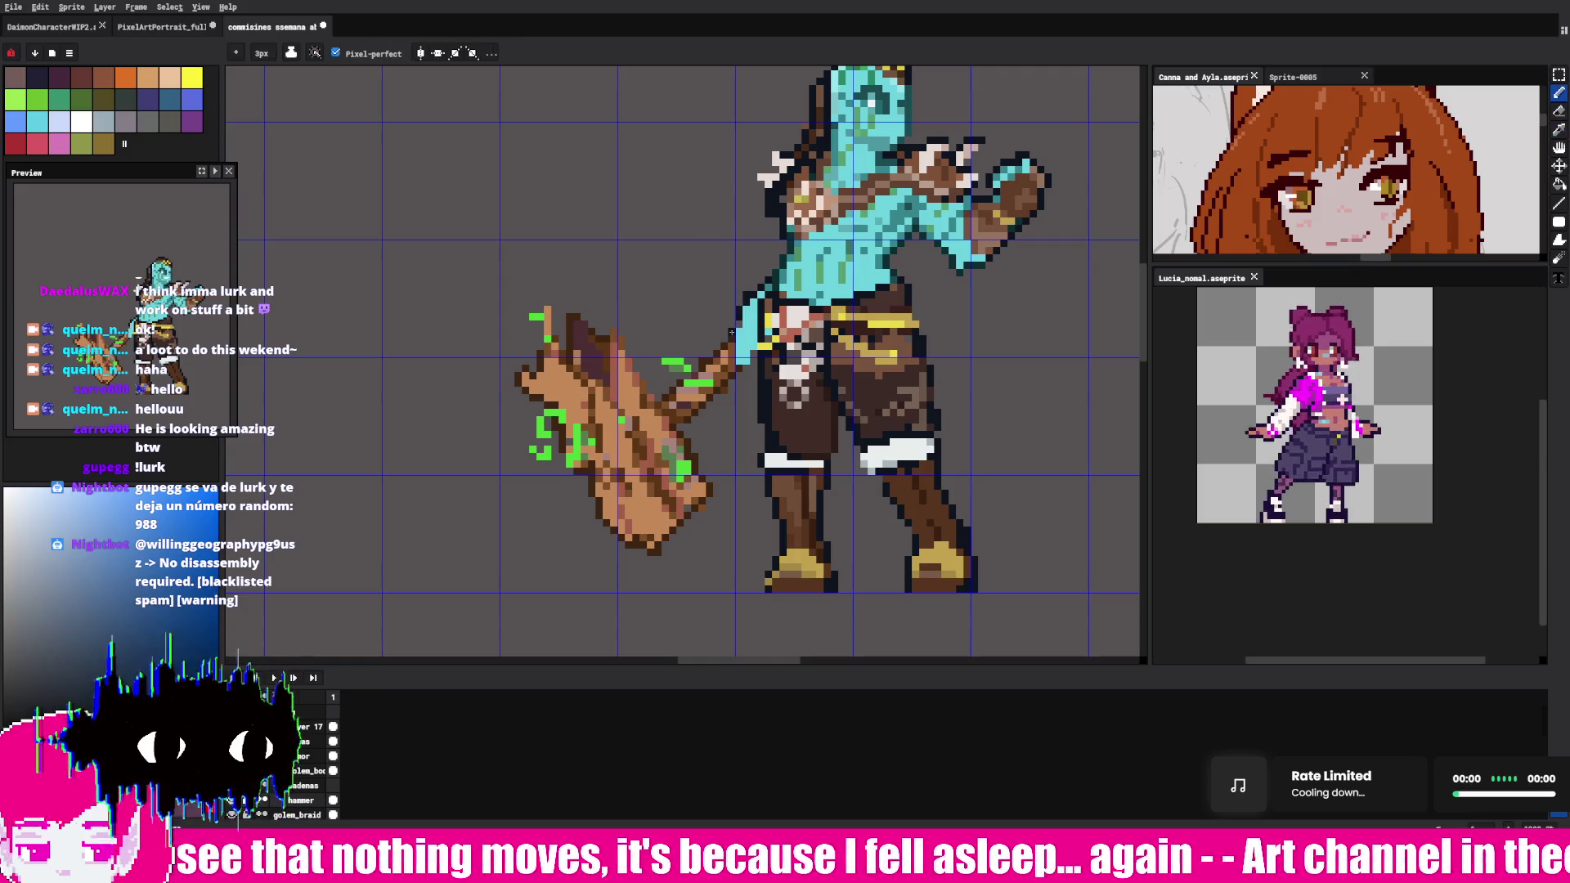
left_click_drag(731, 336, 614, 504)
key("b")
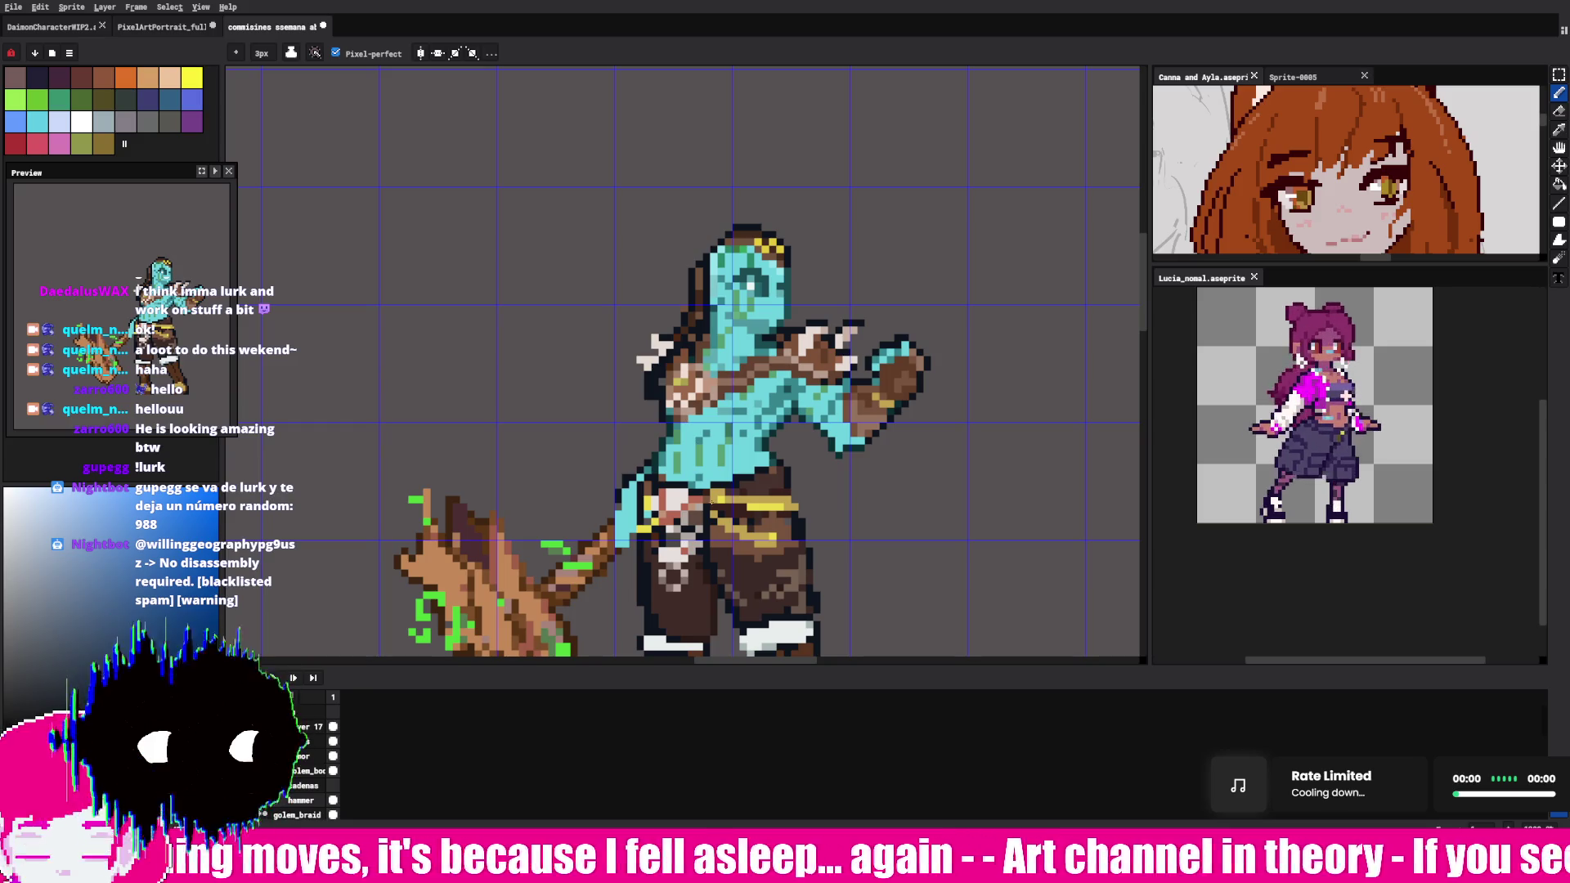
scroll(687, 466, "down", 3)
scroll(687, 466, "up", 3)
scroll(687, 467, "down", 3)
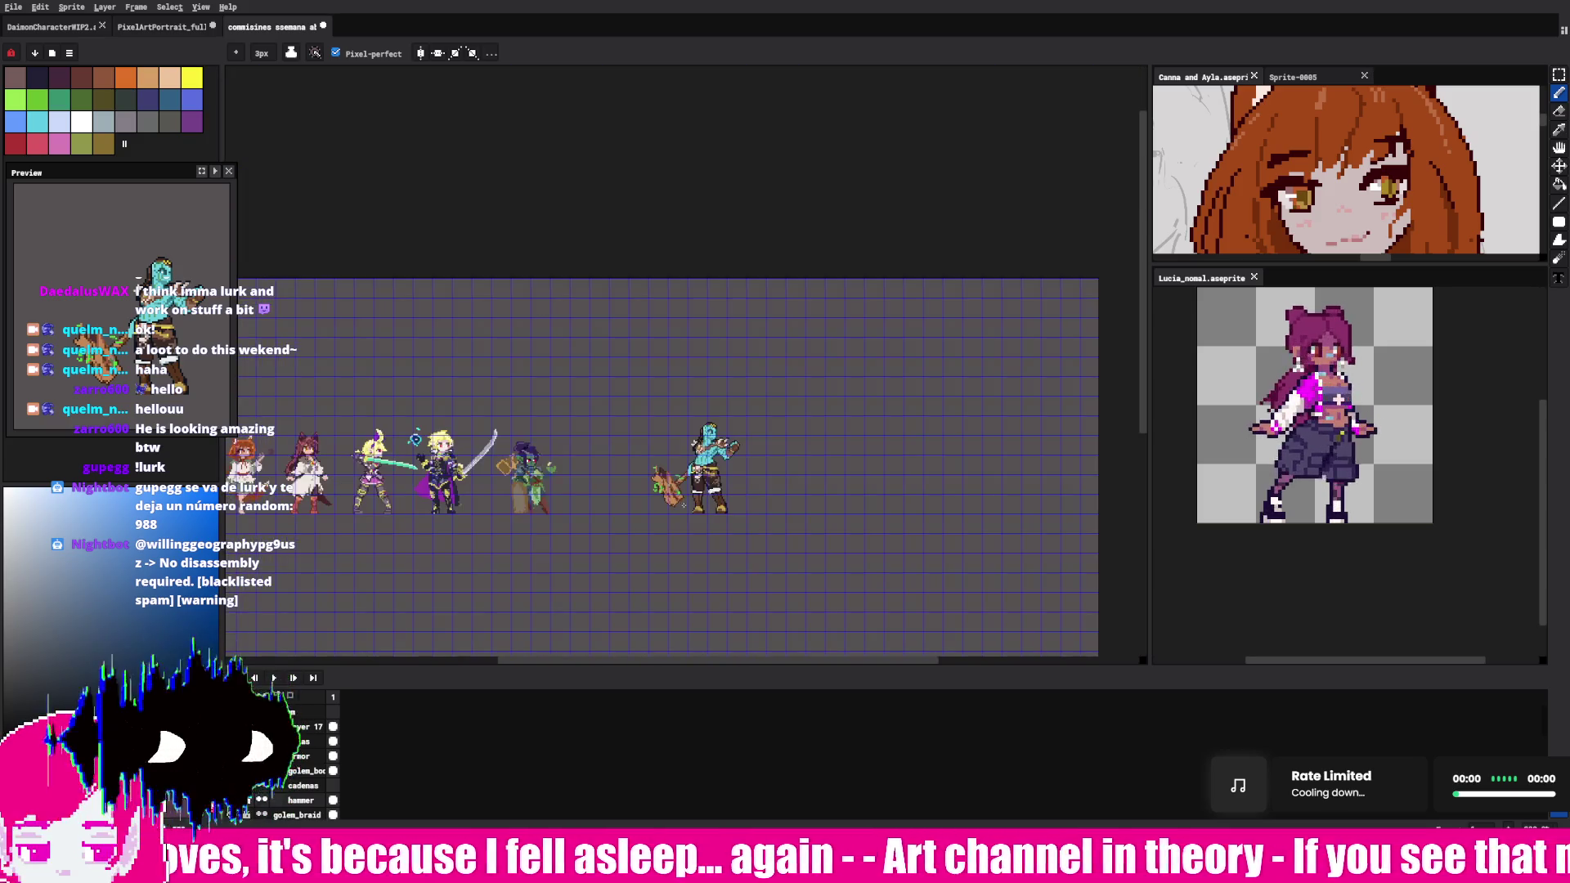
scroll(737, 466, "down", 1)
scroll(736, 467, "up", 2)
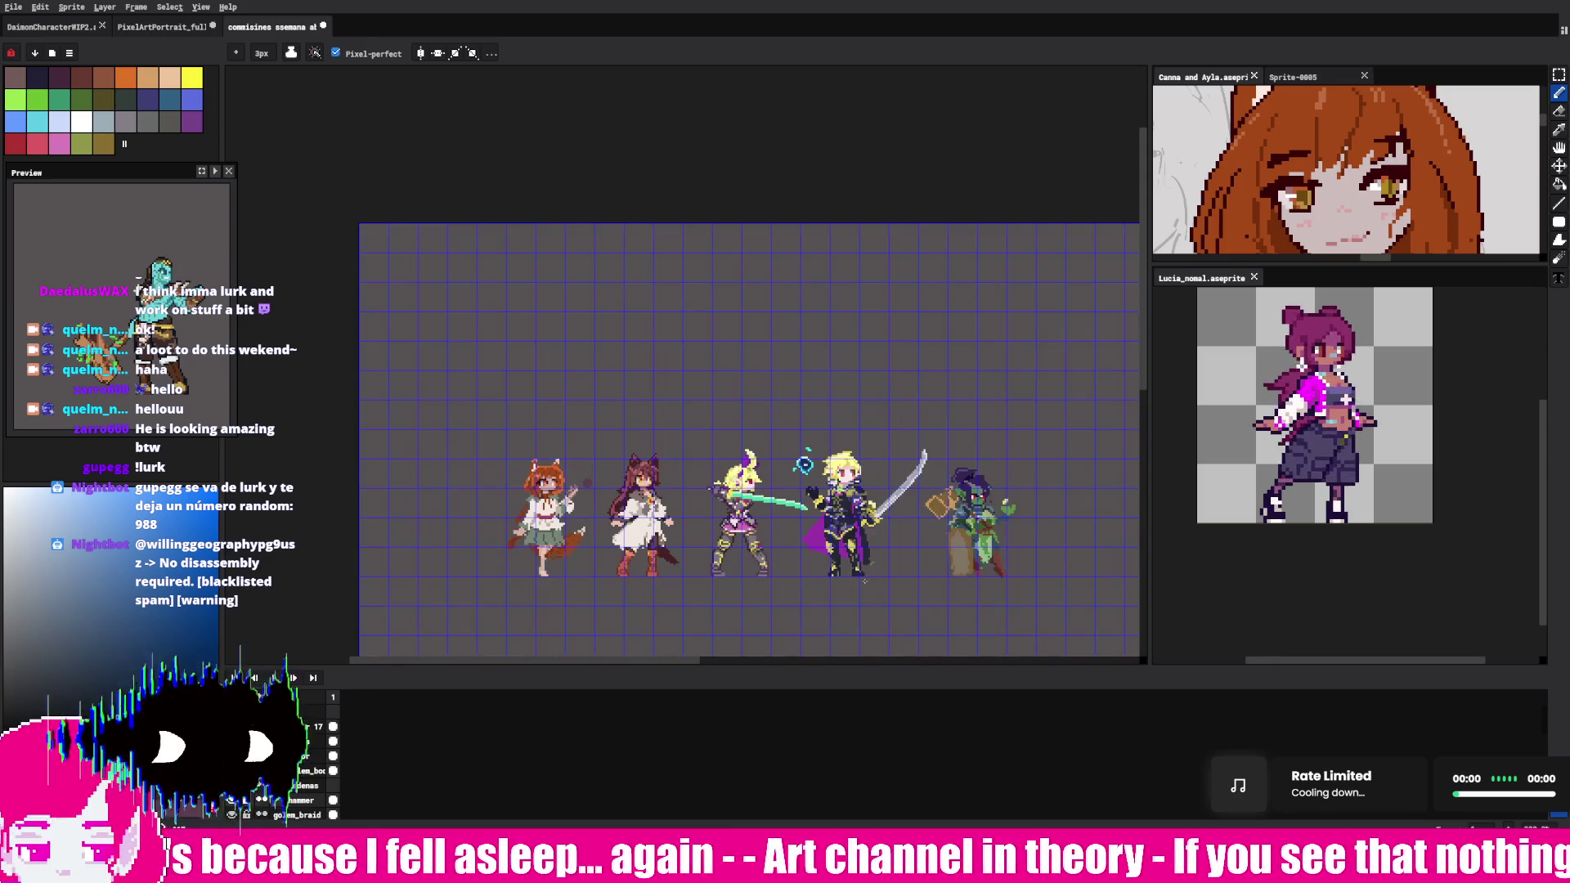
scroll(803, 464, "up", 3)
scroll(736, 406, "up", 3)
scroll(577, 396, "up", 2)
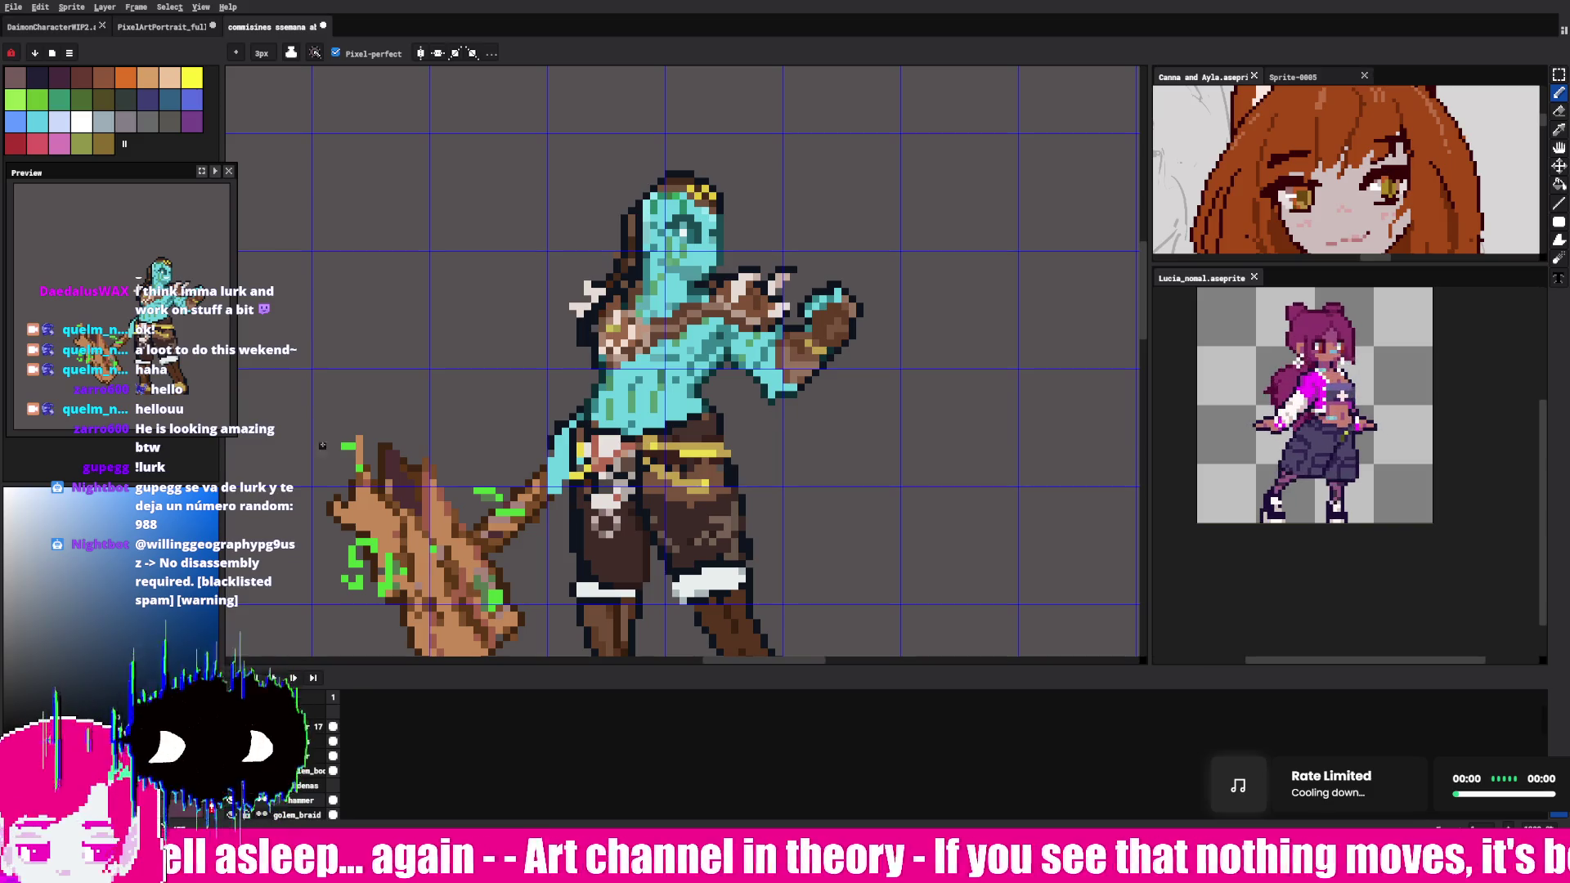
- Eyedrop the hammer's brown wood tone as the drawing colour and switch to Move
left_click(358, 476, "alt")
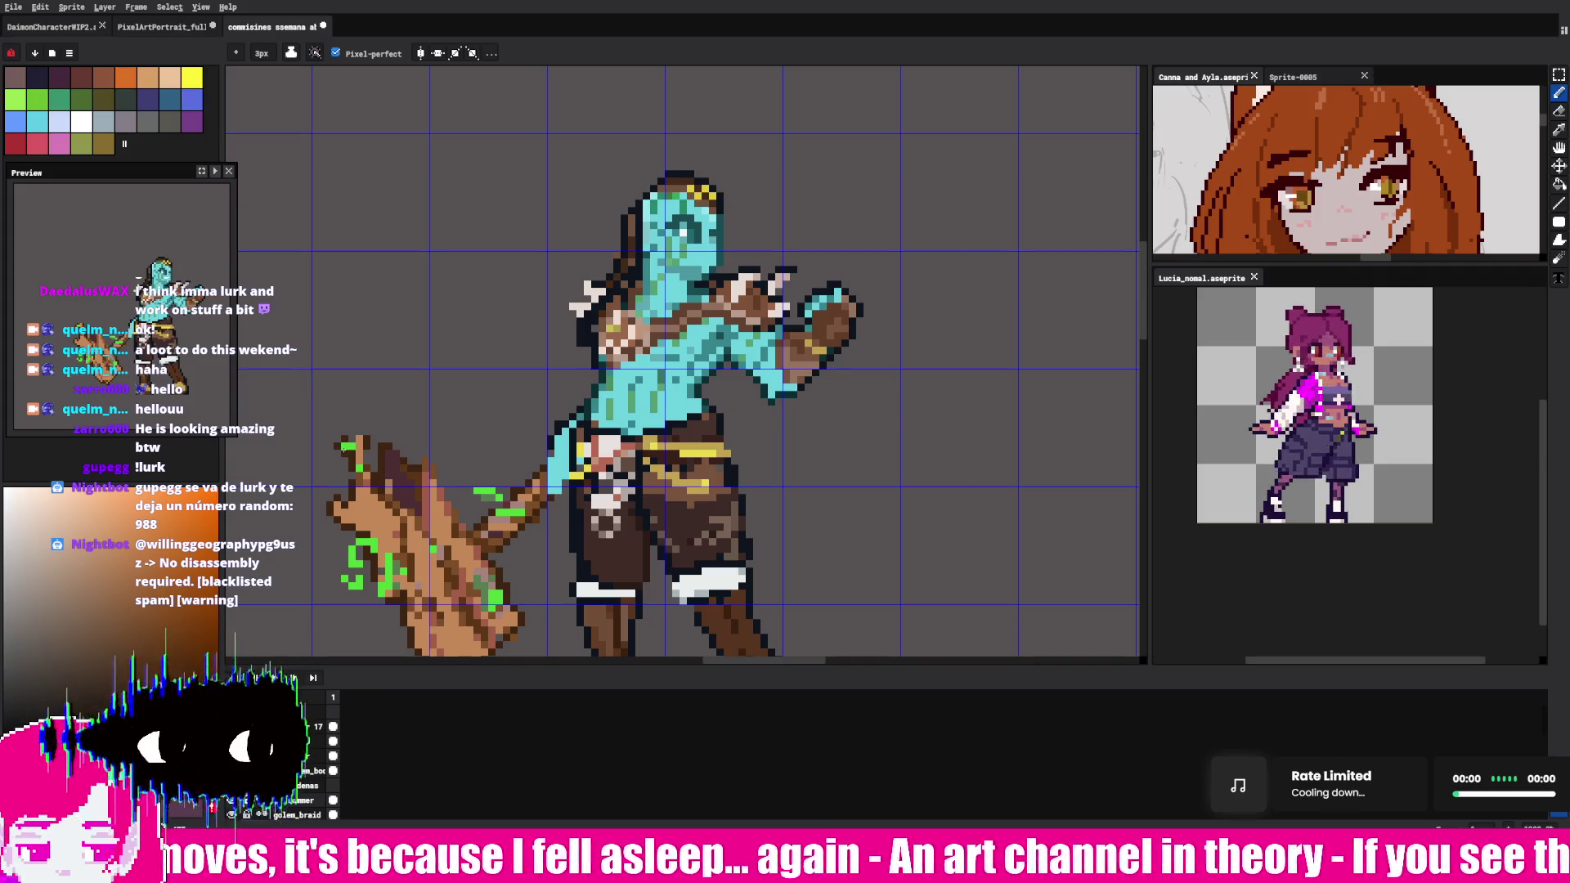
key("v")
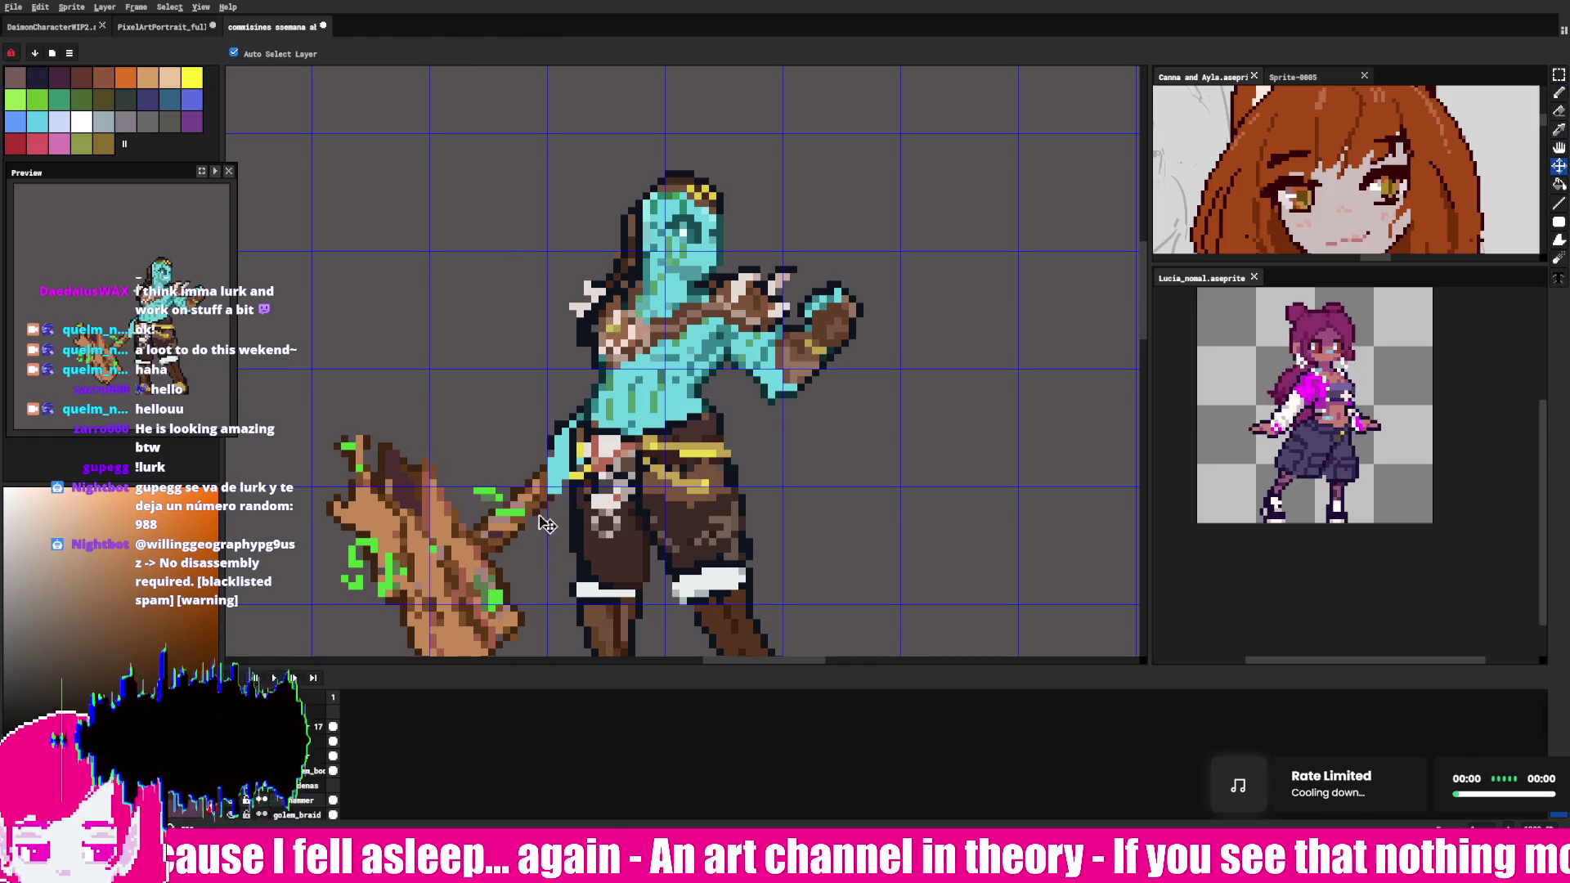
- Draw dark pixels along the raised fist's outline with the Pencil, then ready the eyedropper
left_click(1558, 93)
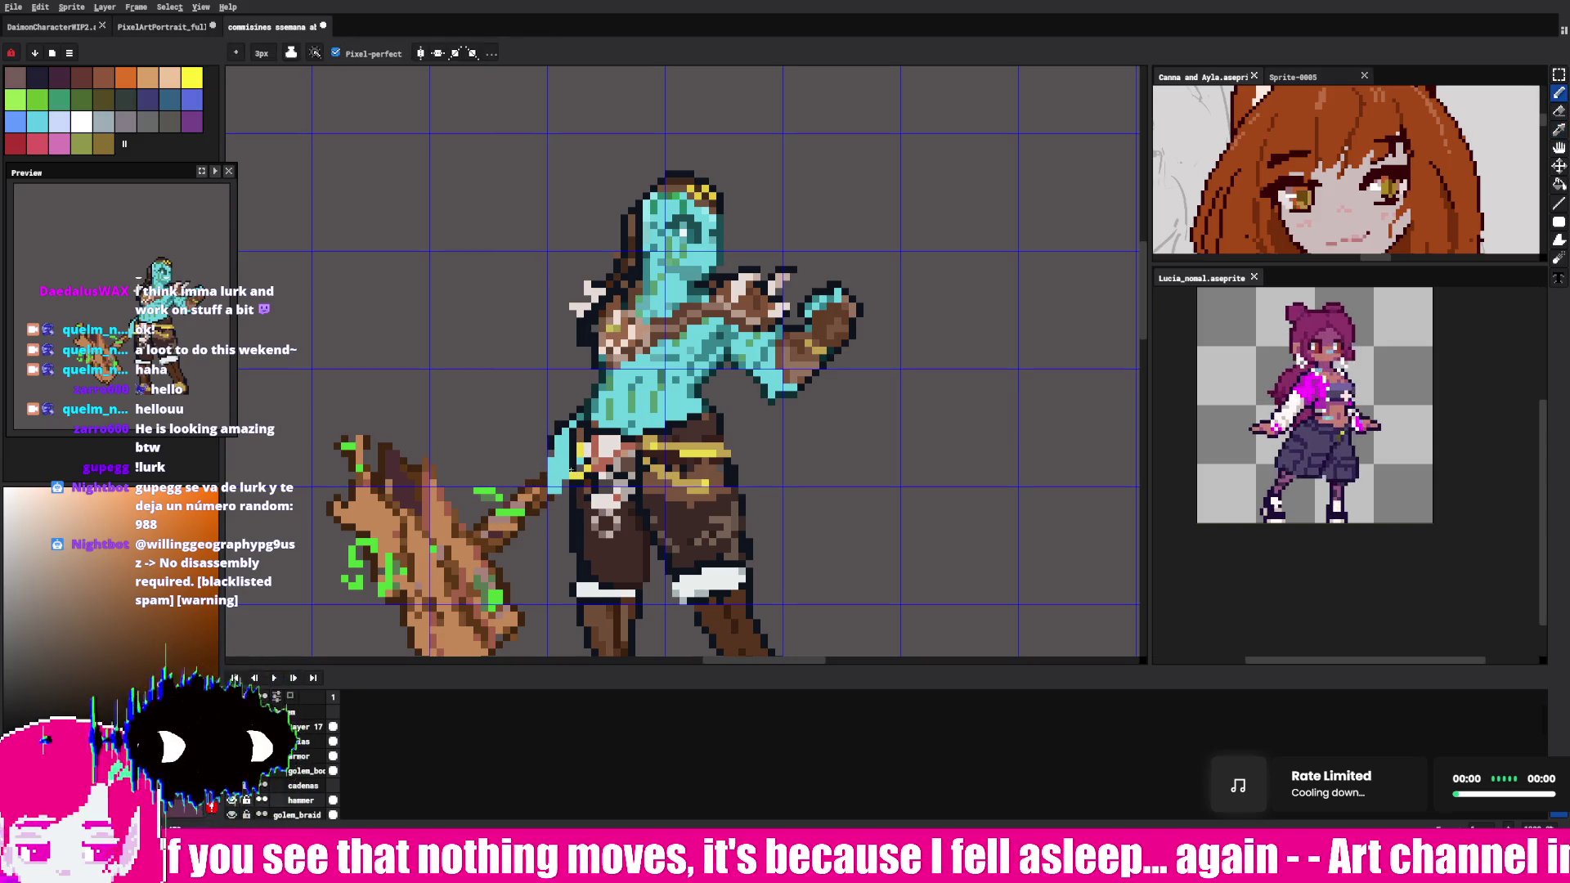
left_click_drag(709, 396, 731, 372)
left_click_drag(797, 305, 820, 282)
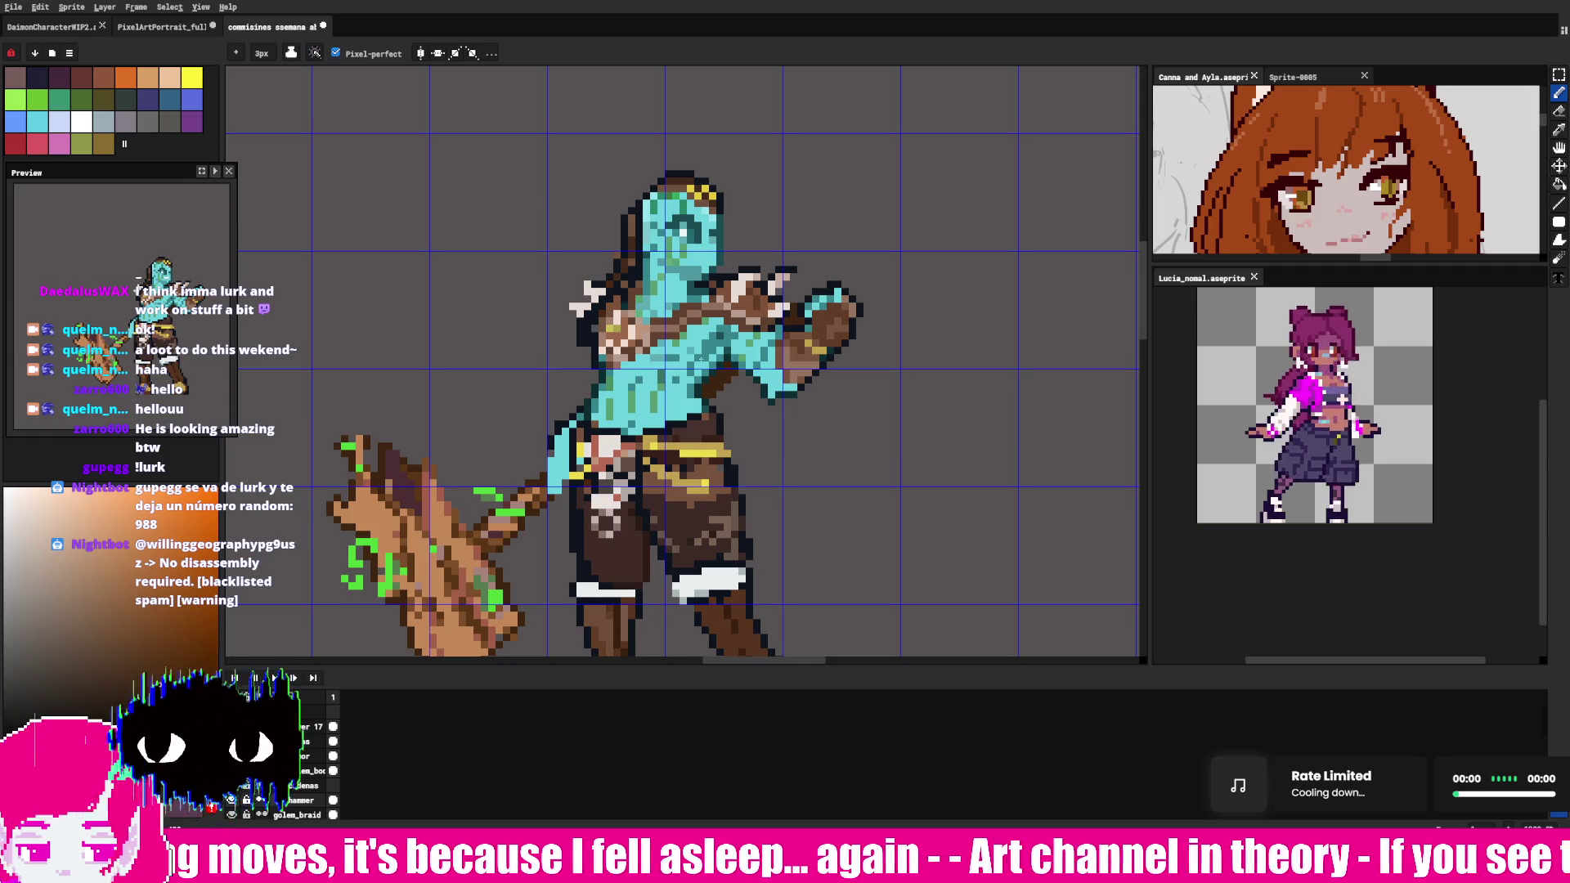
key("alt")
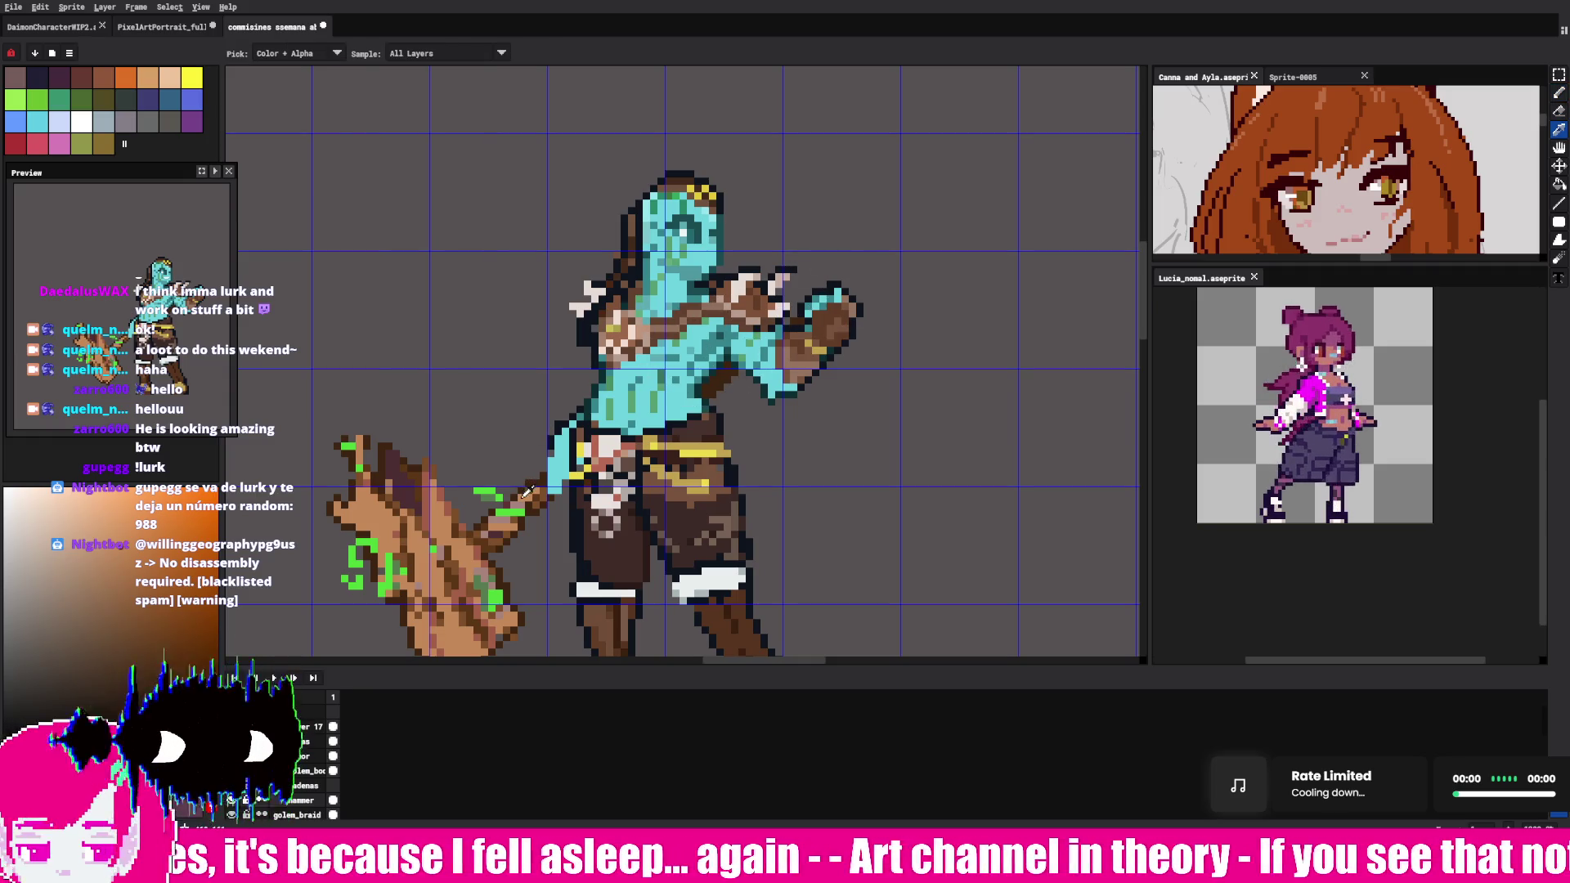
- Open idle_test.gif from recent files, preview its animation, then switch back to the cyan warrior document
key("alt")
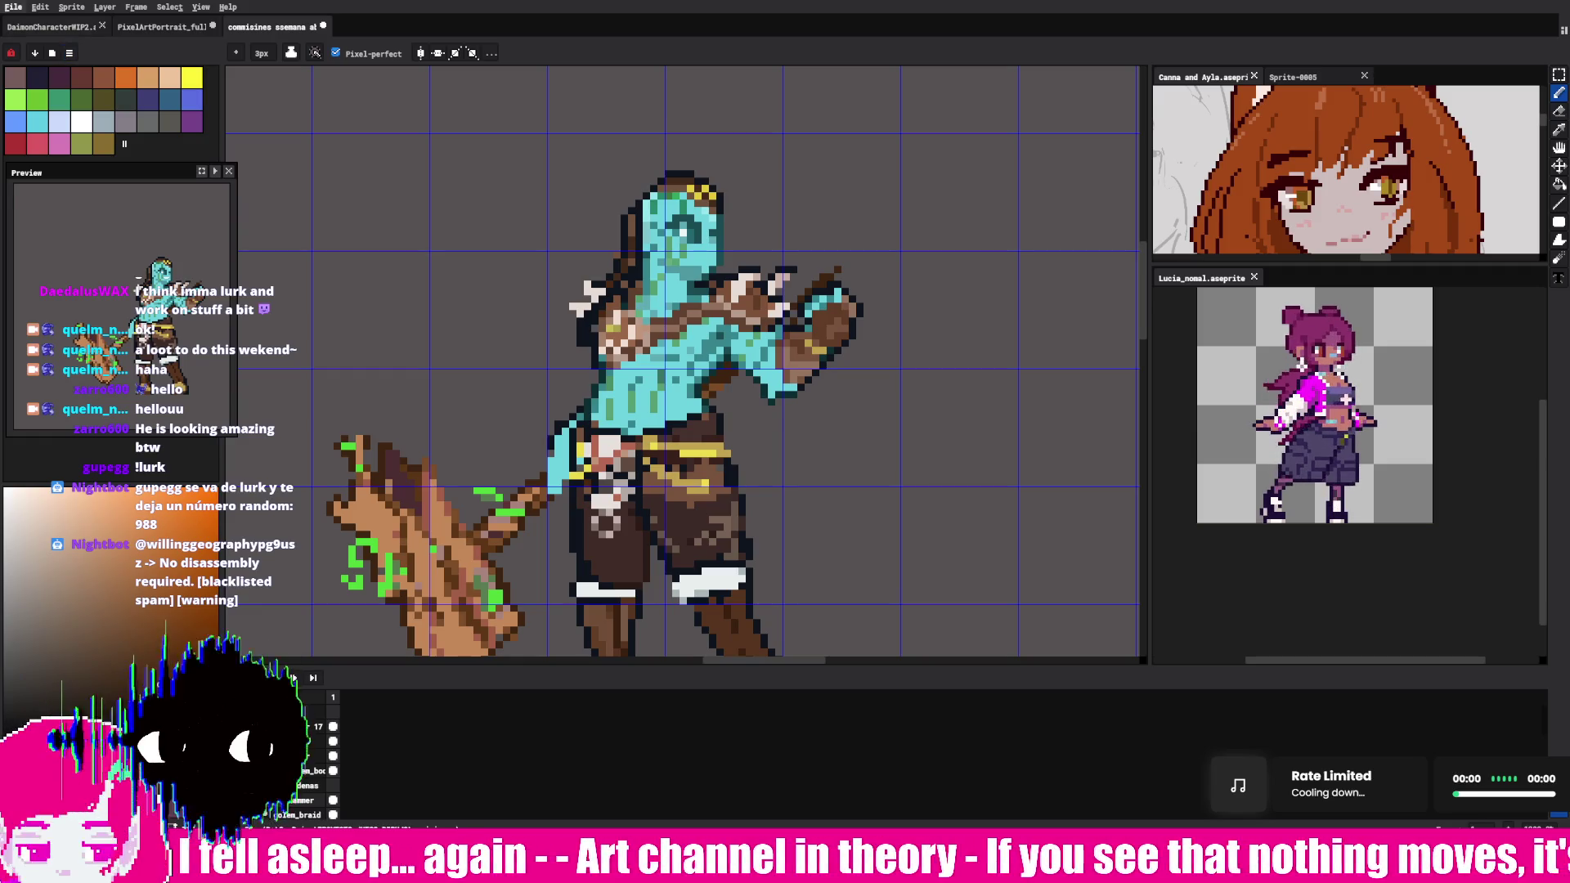
left_click(14, 6)
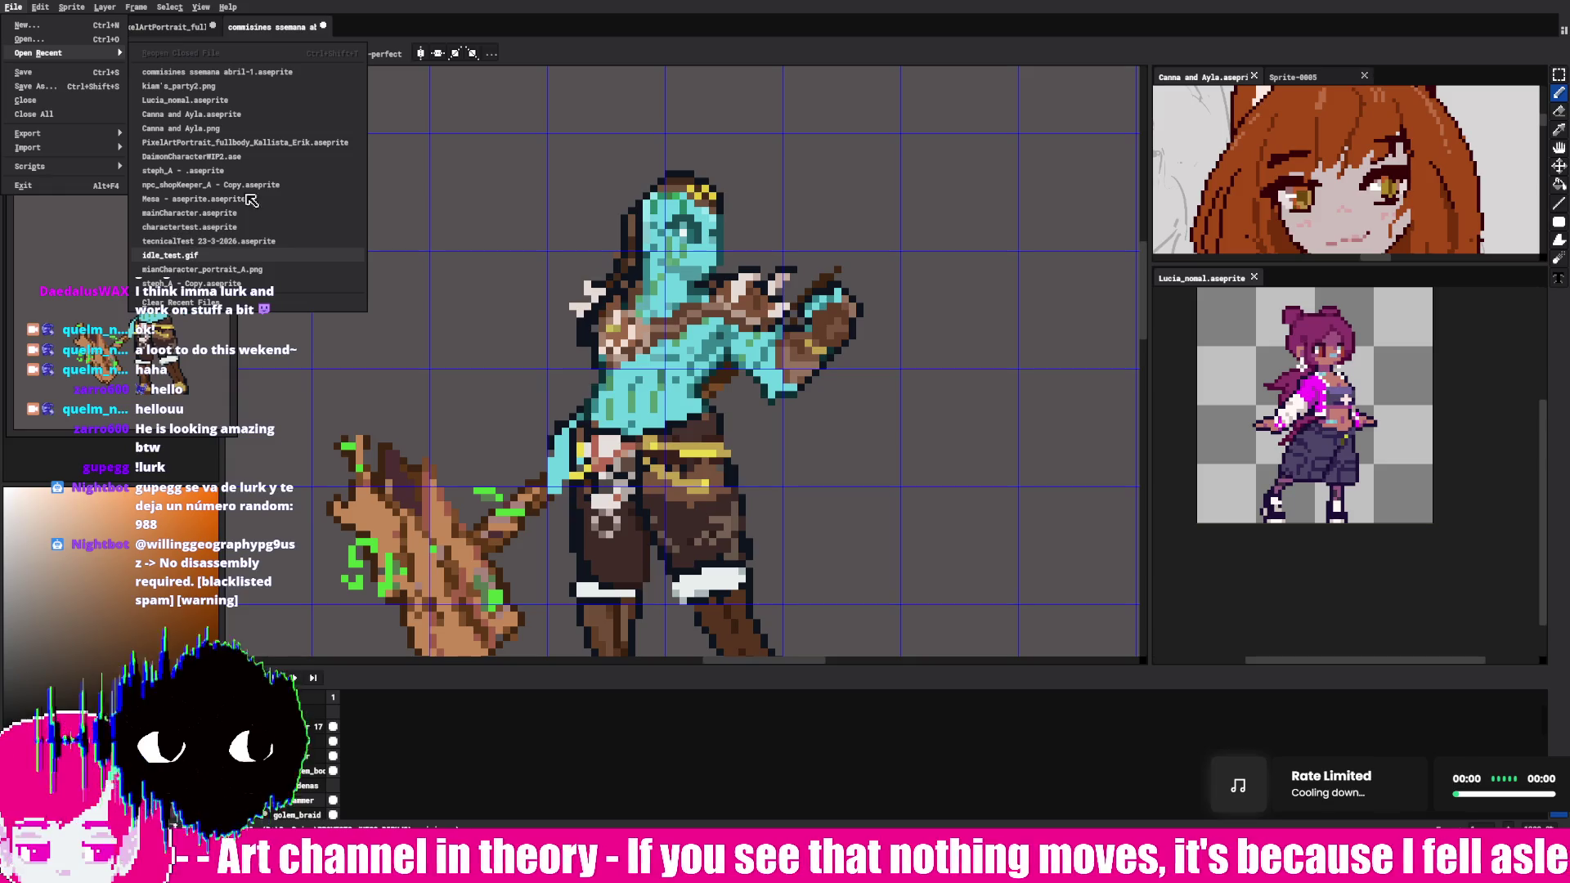
left_click(171, 255)
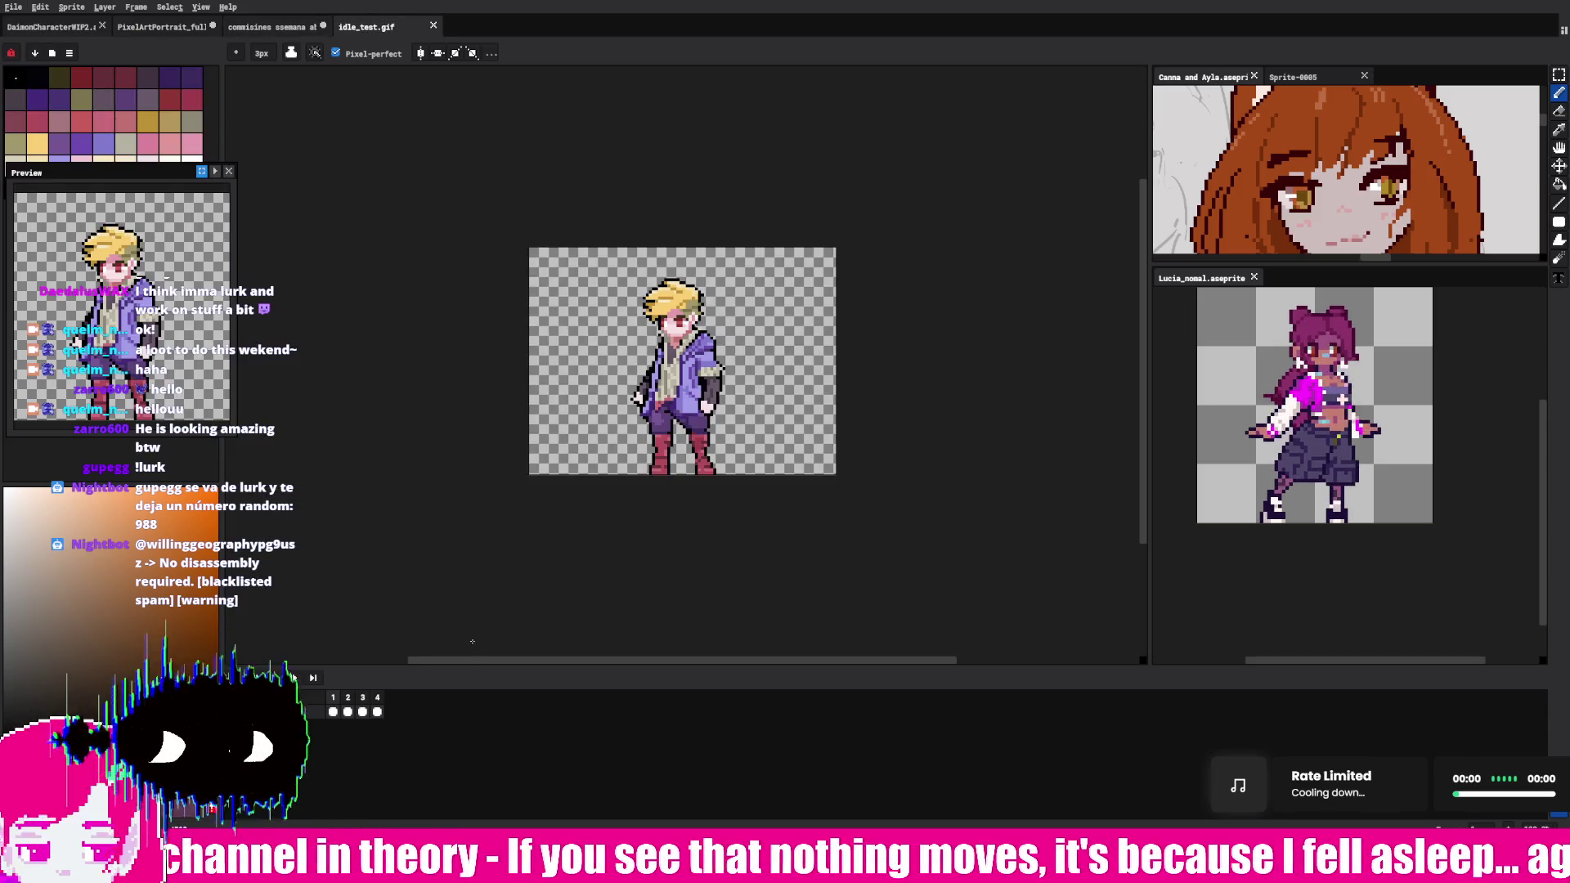
key("Return")
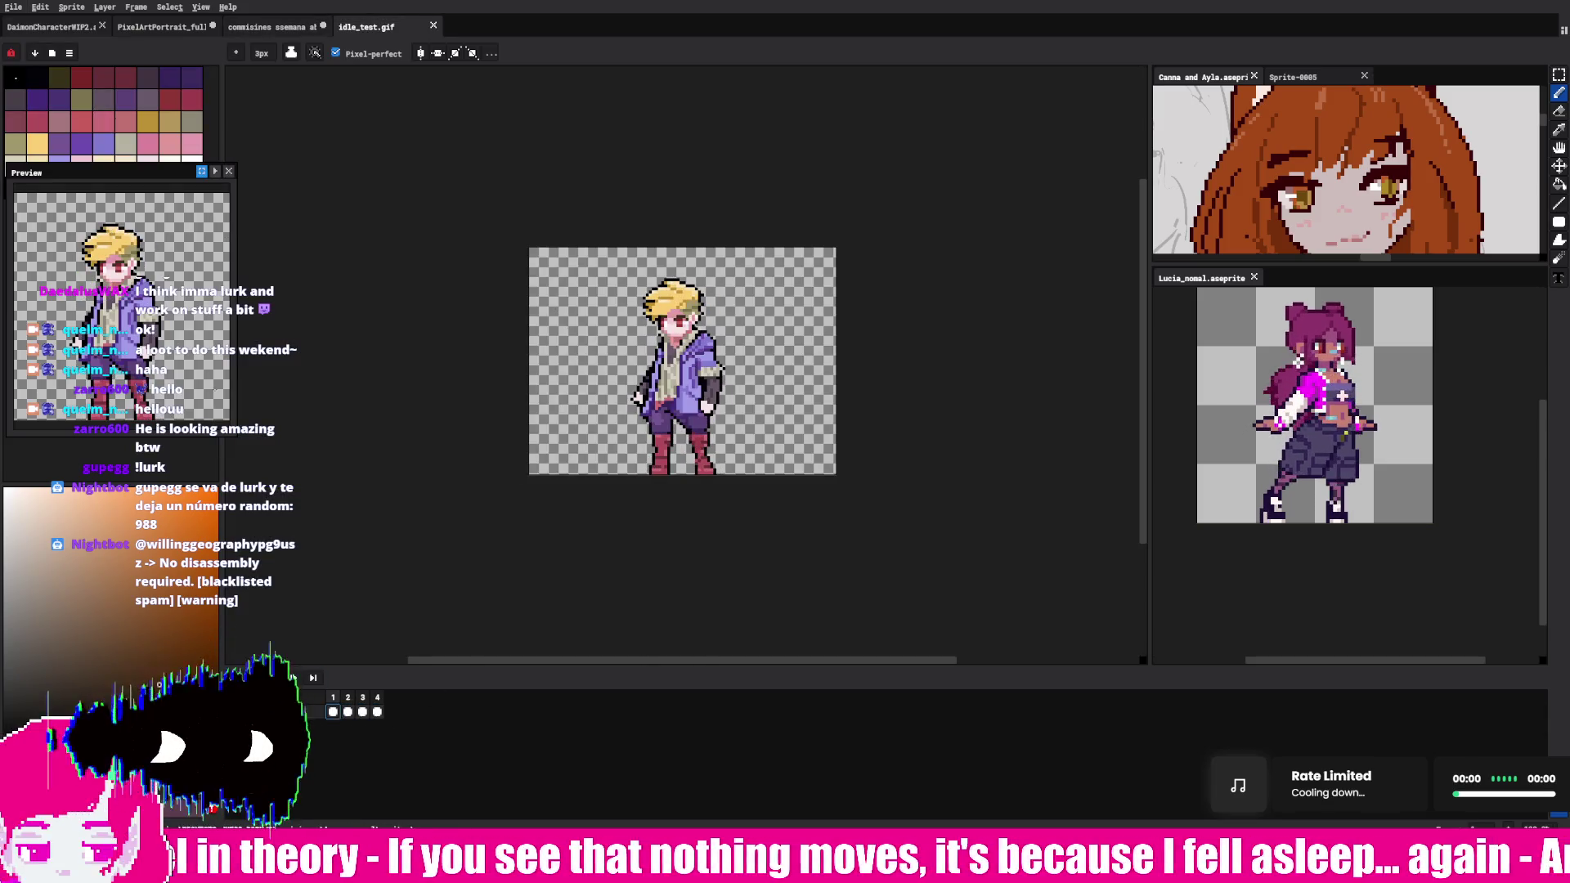
left_click(281, 26)
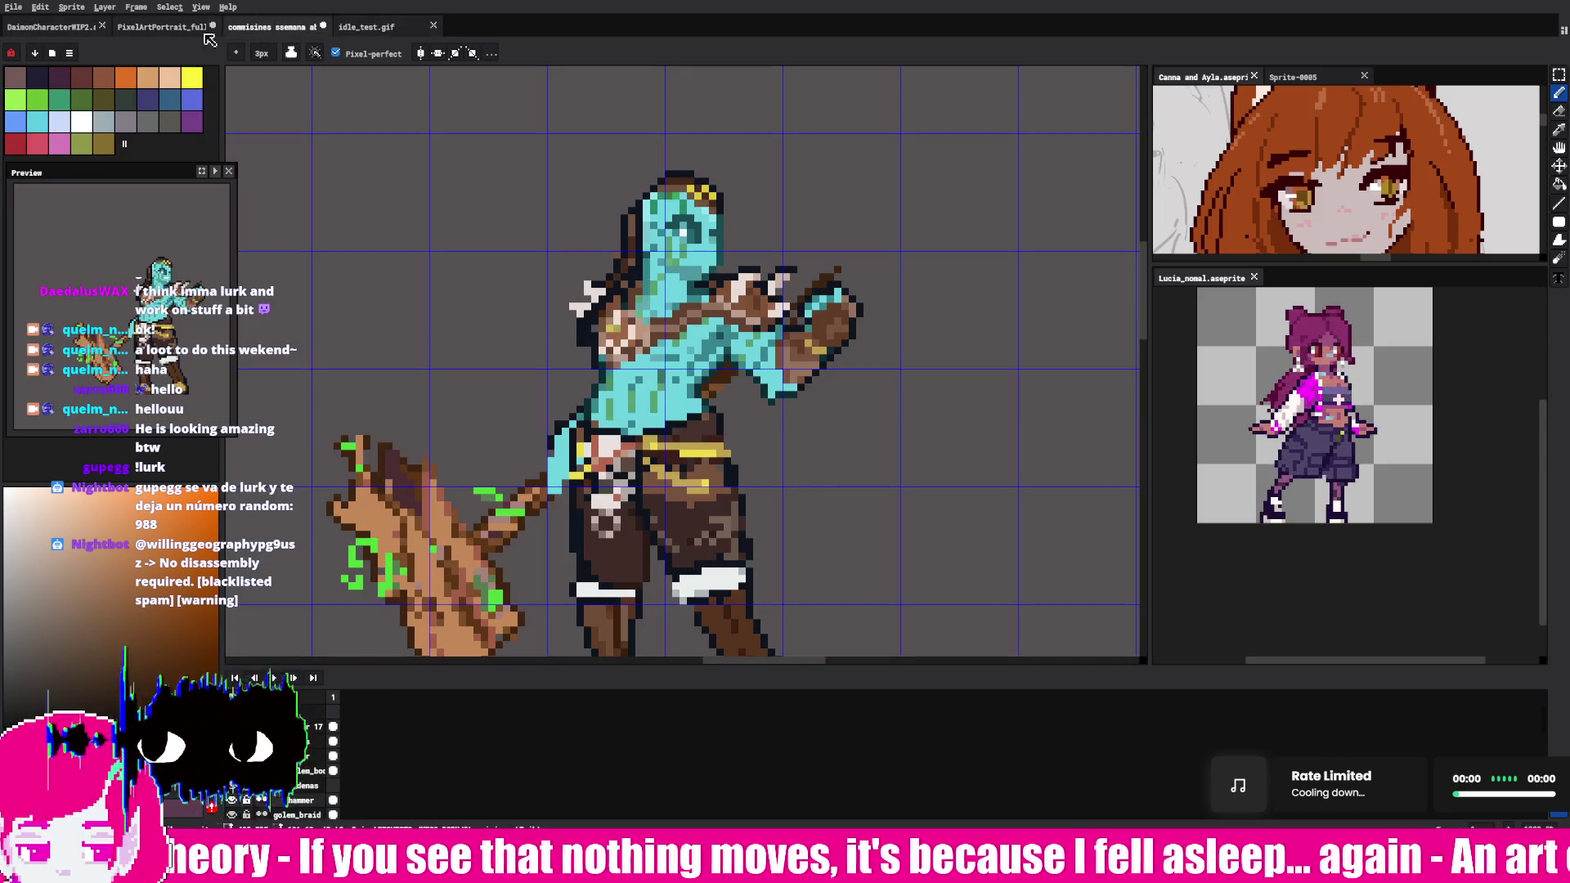
left_click(15, 8)
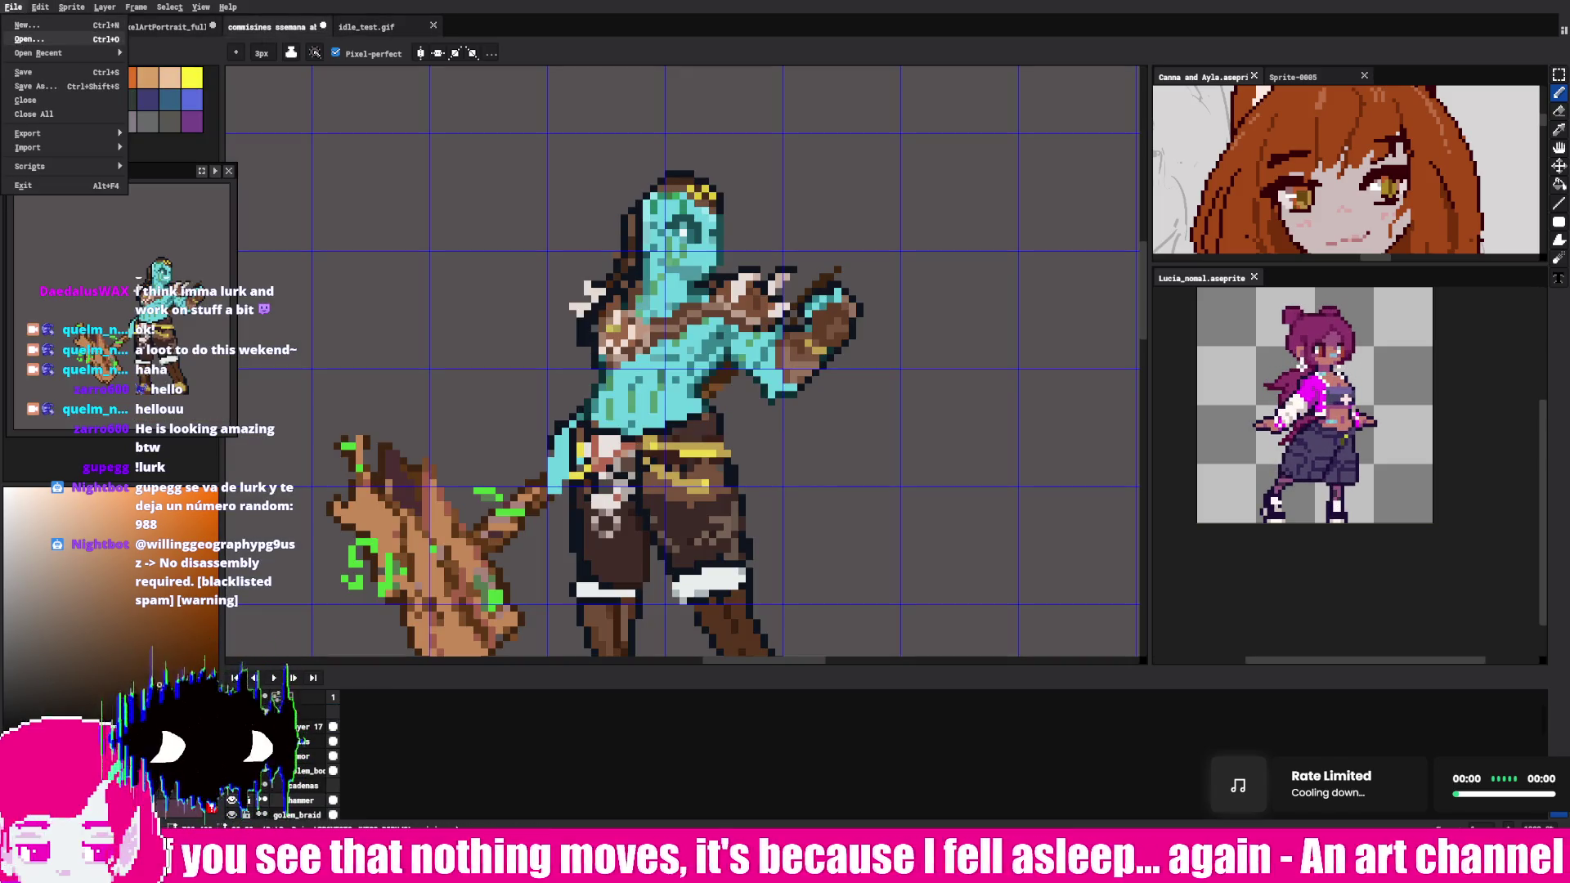
key("Escape")
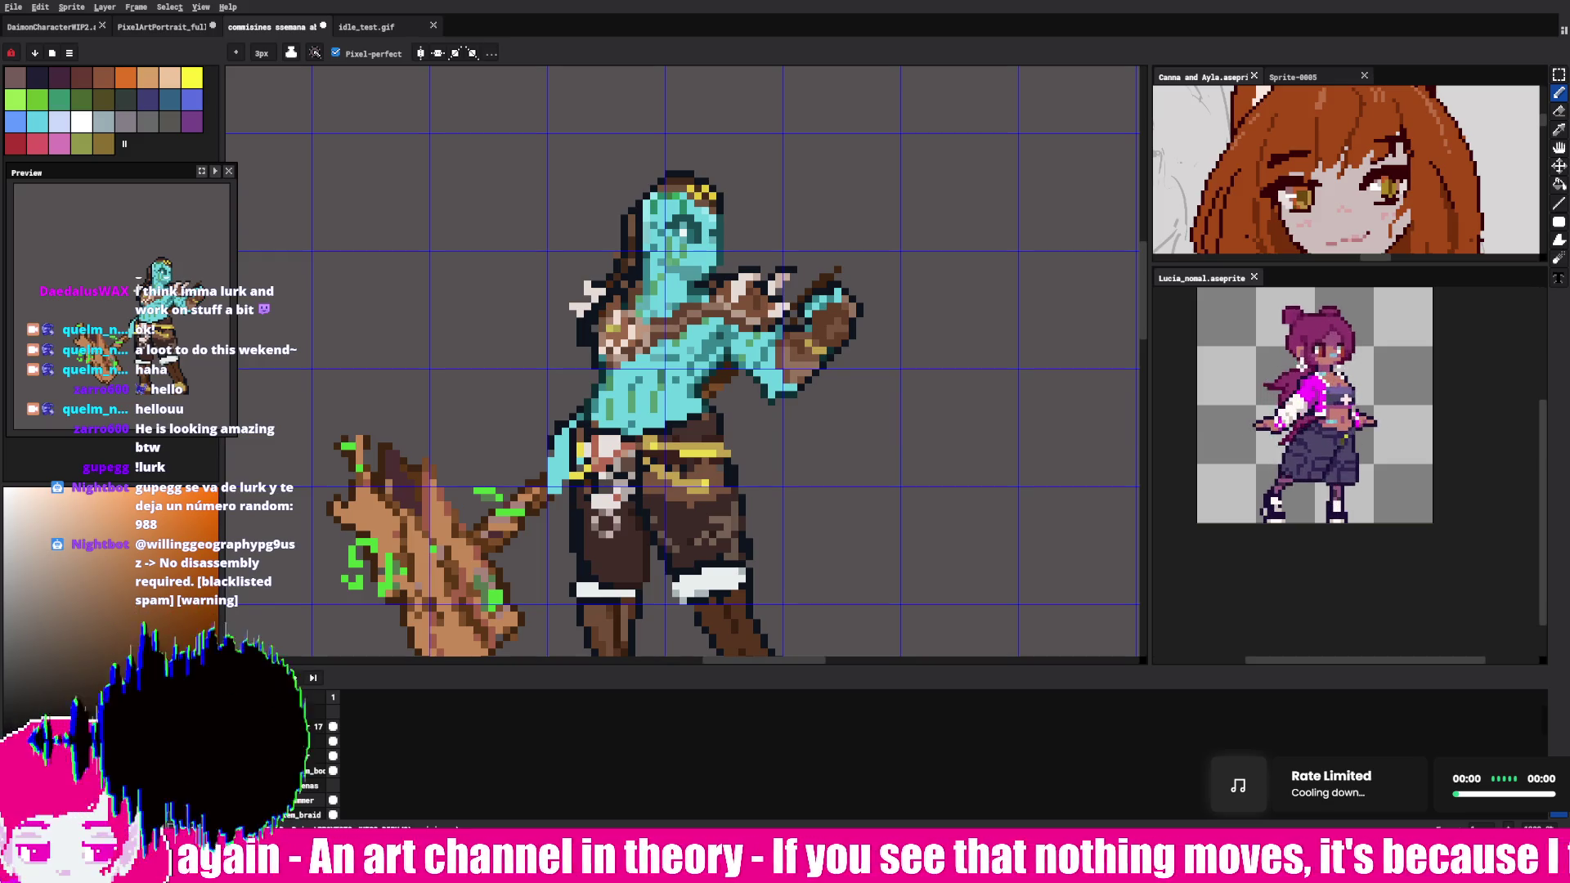
scroll(591, 512, "down", 5)
scroll(591, 512, "up", 4)
scroll(592, 368, "up", 3)
- Pan across the sprite sheet past the fox-eared characters toward the rightmost ones
left_click_drag(736, 368, 890, 565)
scroll(516, 406, "up", 3)
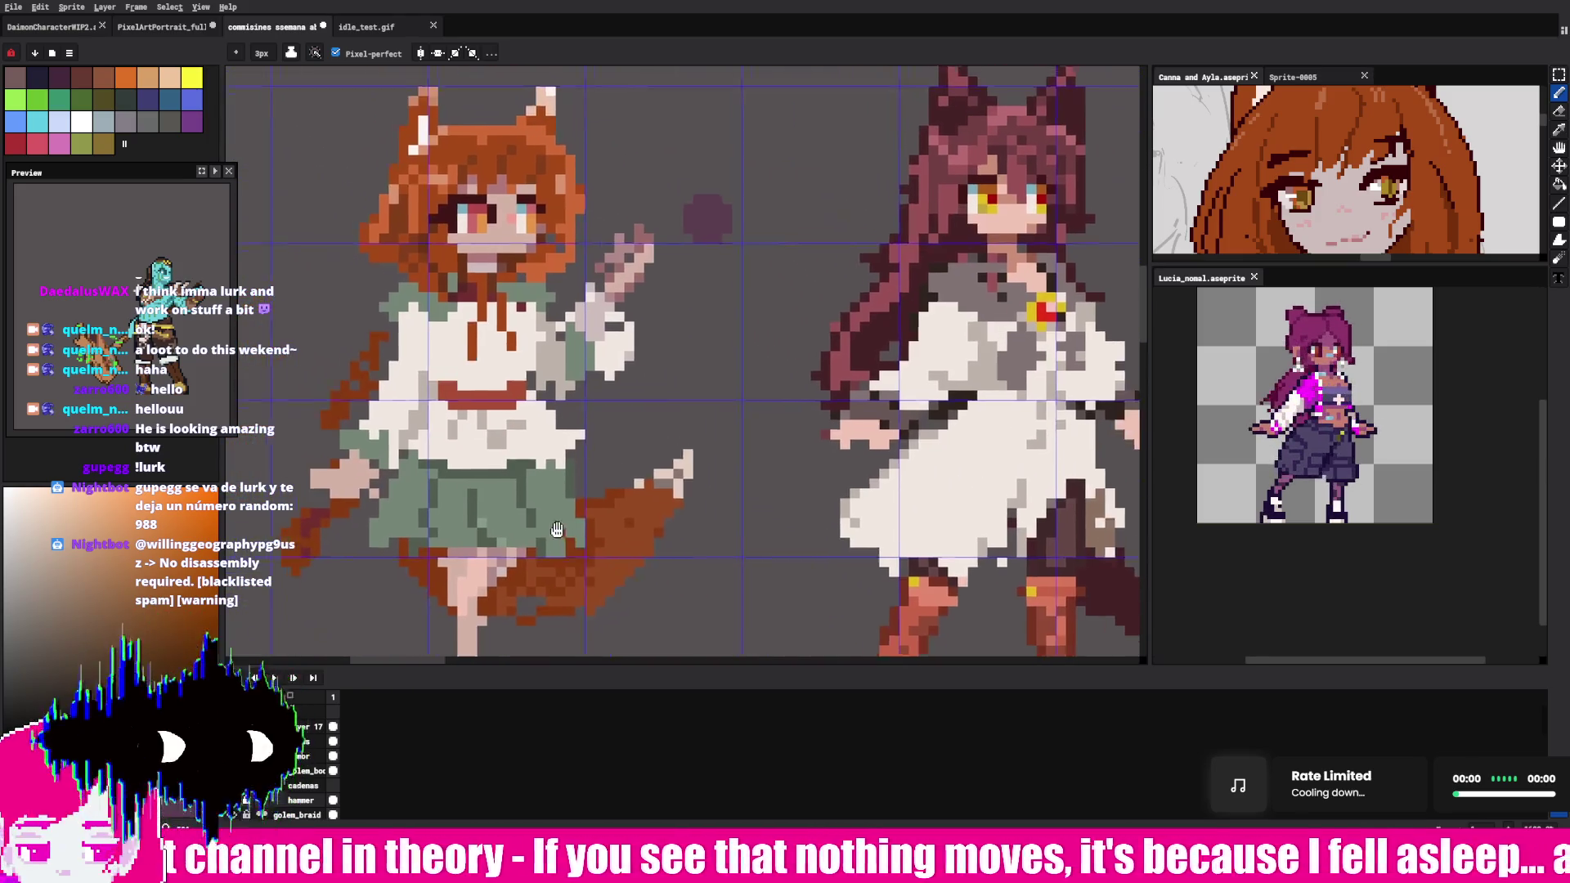
mouse_move(516, 405)
left_mouse_down()
mouse_move(566, 454)
mouse_move(423, 501)
left_mouse_up()
scroll(424, 500, "down", 1)
scroll(422, 501, "down", 4)
left_click_drag(368, 404, 417, 406)
scroll(638, 473, "up", 3)
scroll(638, 472, "up", 3)
scroll(589, 405, "up", 2)
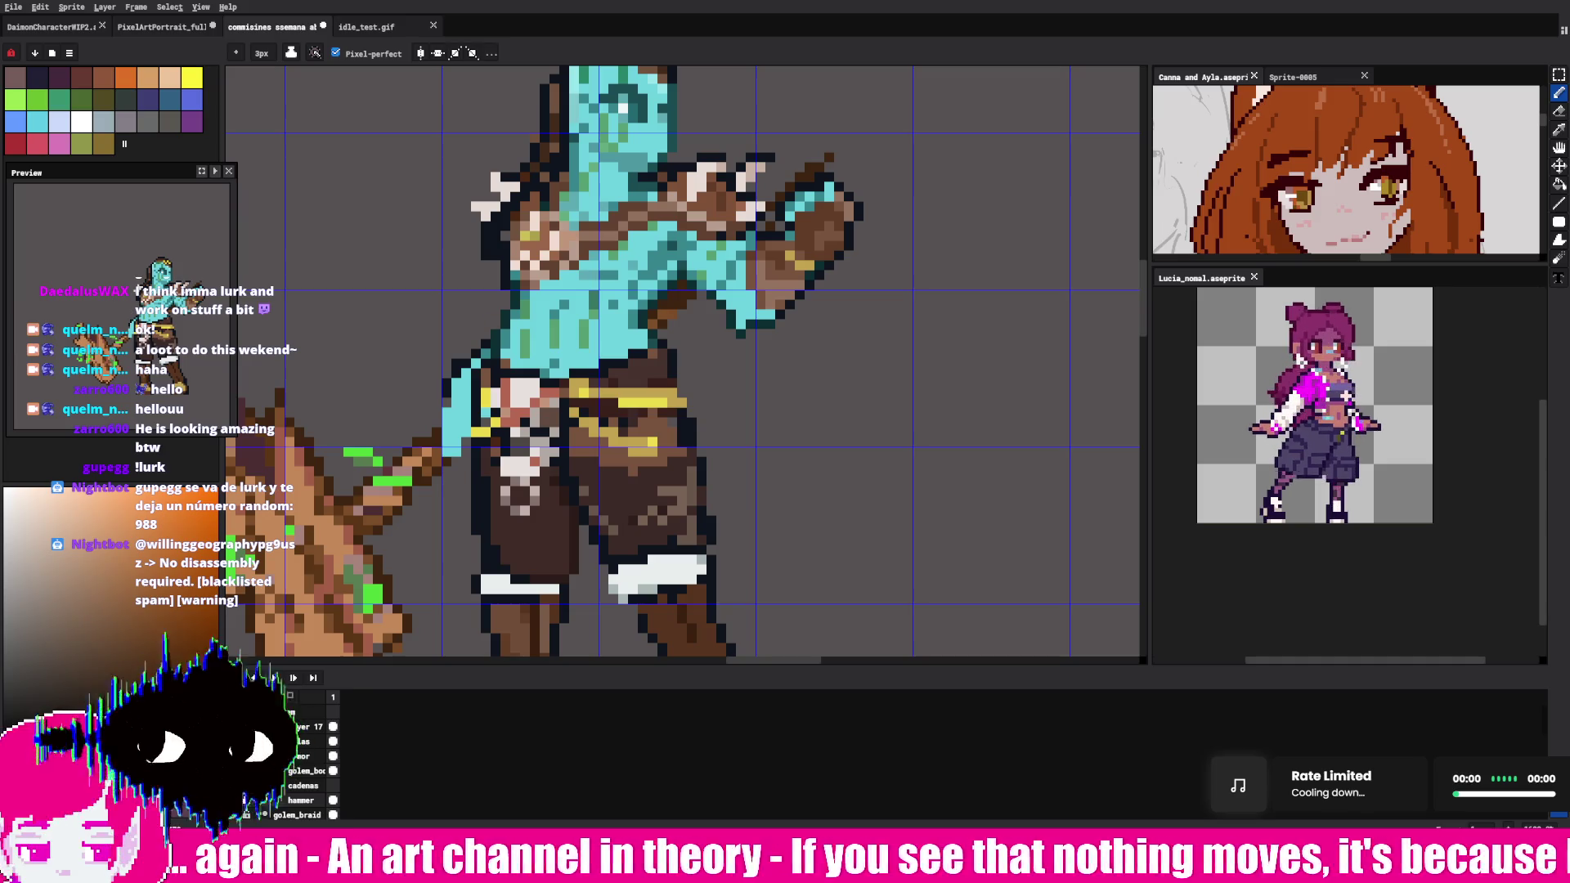
- Sample a dark colour and outline the lowered cyan arm, then pick the cyan skin colour and ready the Move tool
left_click(452, 382, "alt")
left_click_drag(436, 392, 449, 459)
left_click(485, 346, "alt")
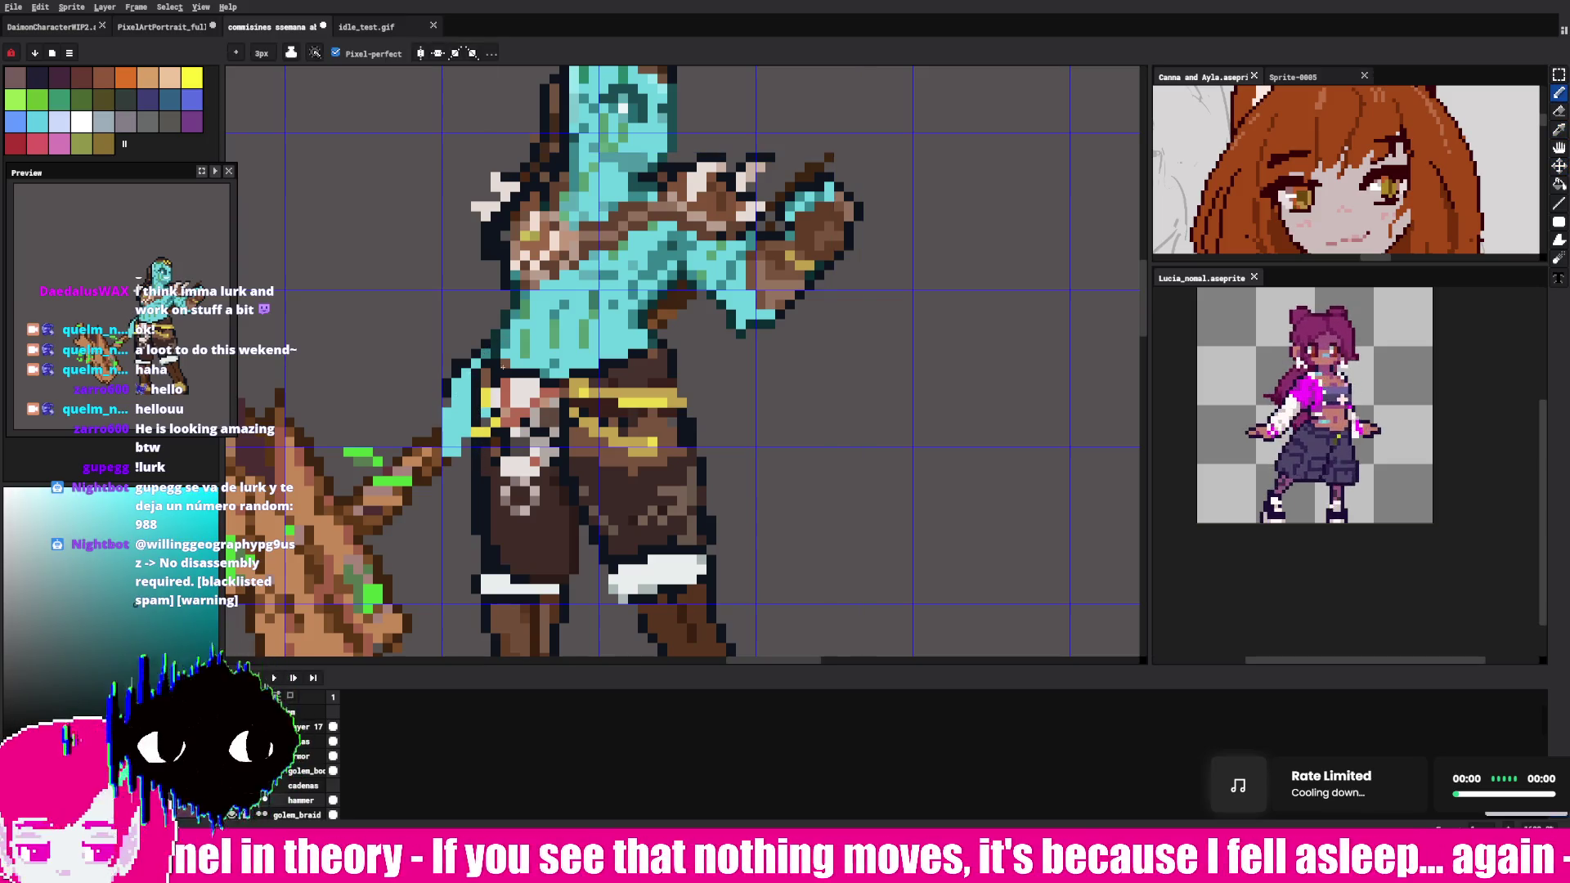
left_click_drag(495, 385, 520, 395)
key("v")
left_click(1559, 95)
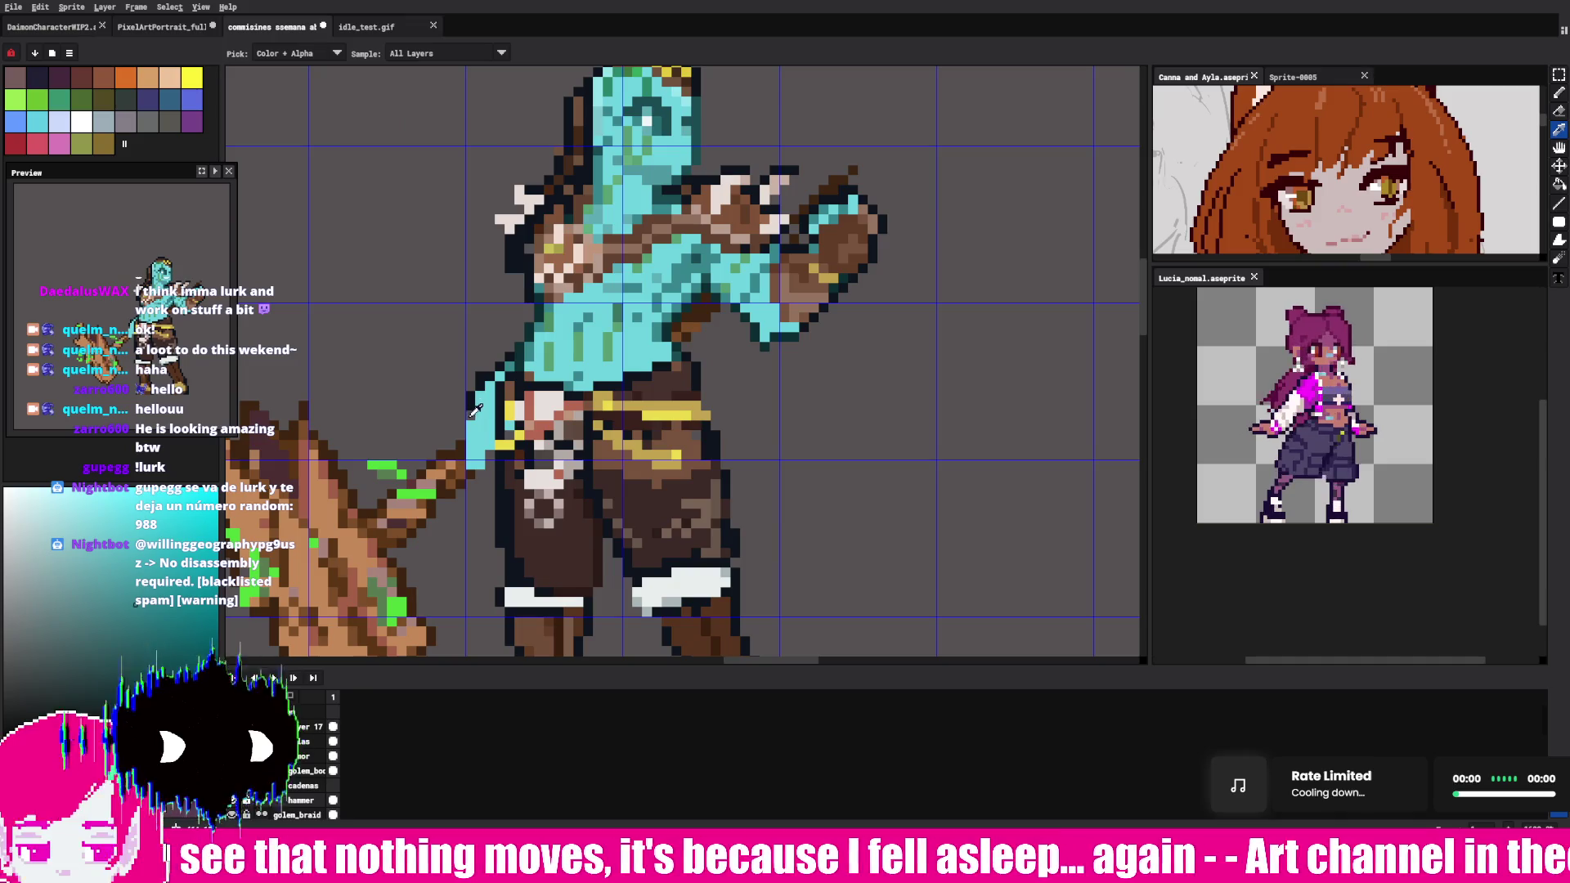
key("v")
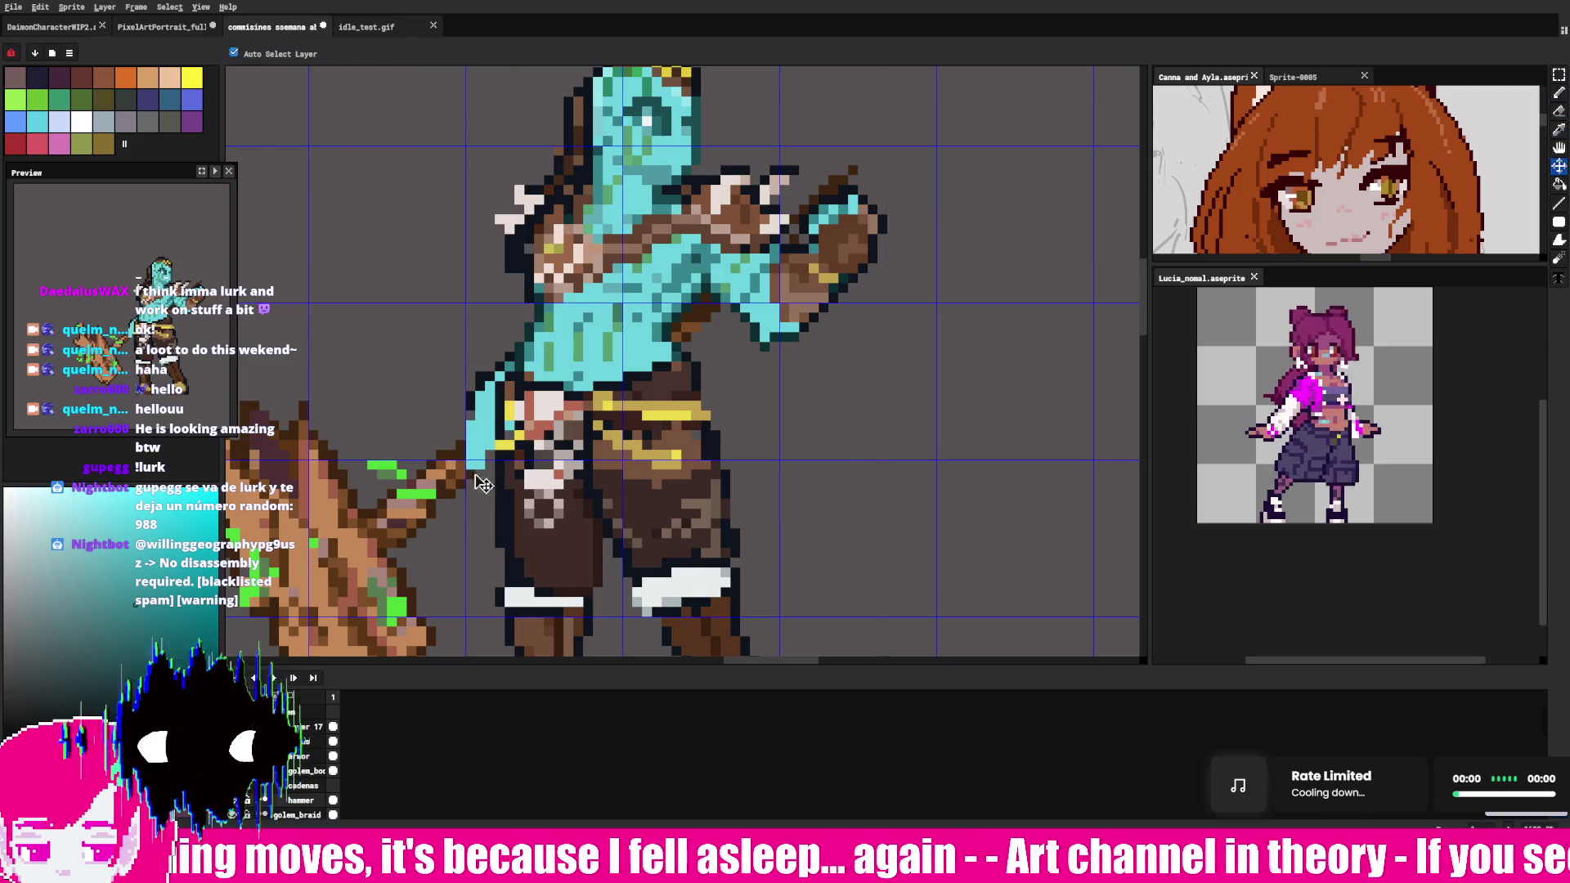
- Sample a brown colour from the artwork near the raised fist for pencil work
left_click(1560, 104)
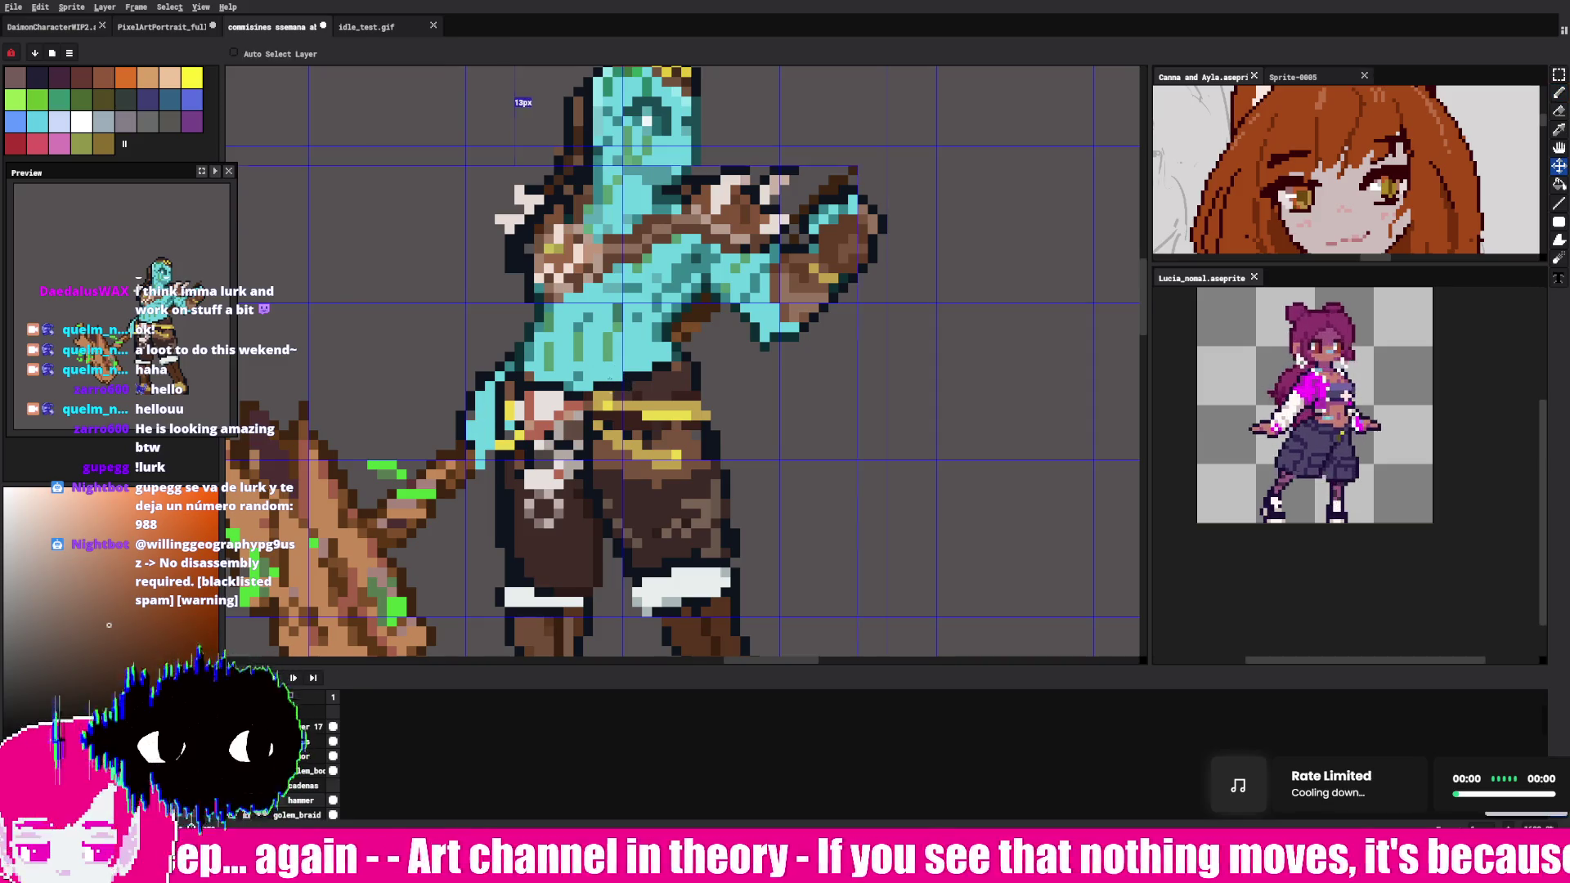
key("alt")
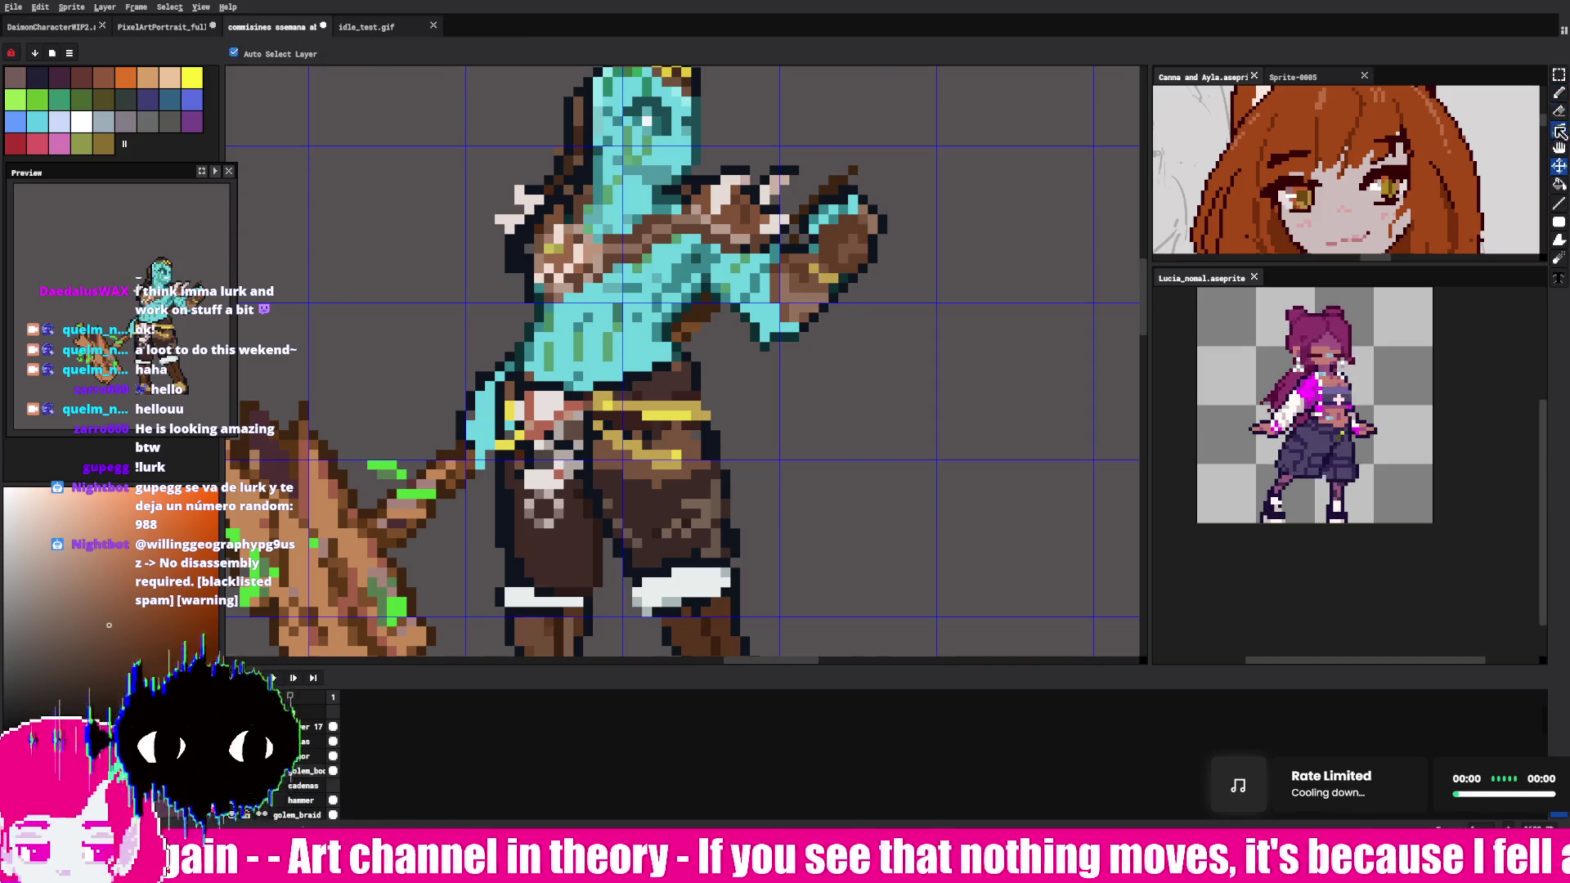
left_click(1559, 94)
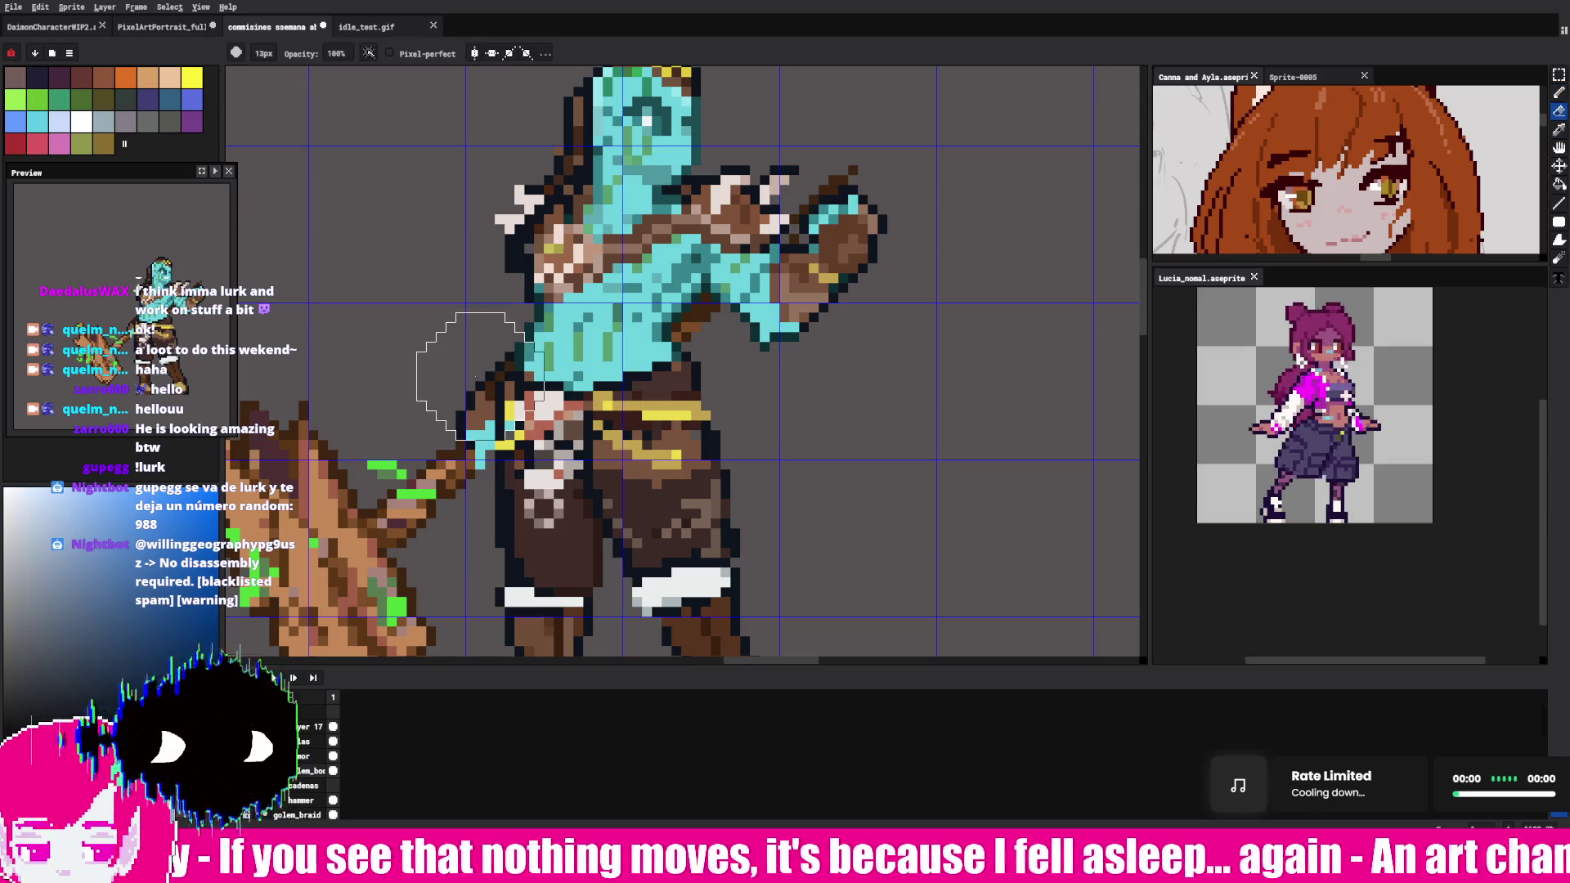
left_click(485, 401, "alt")
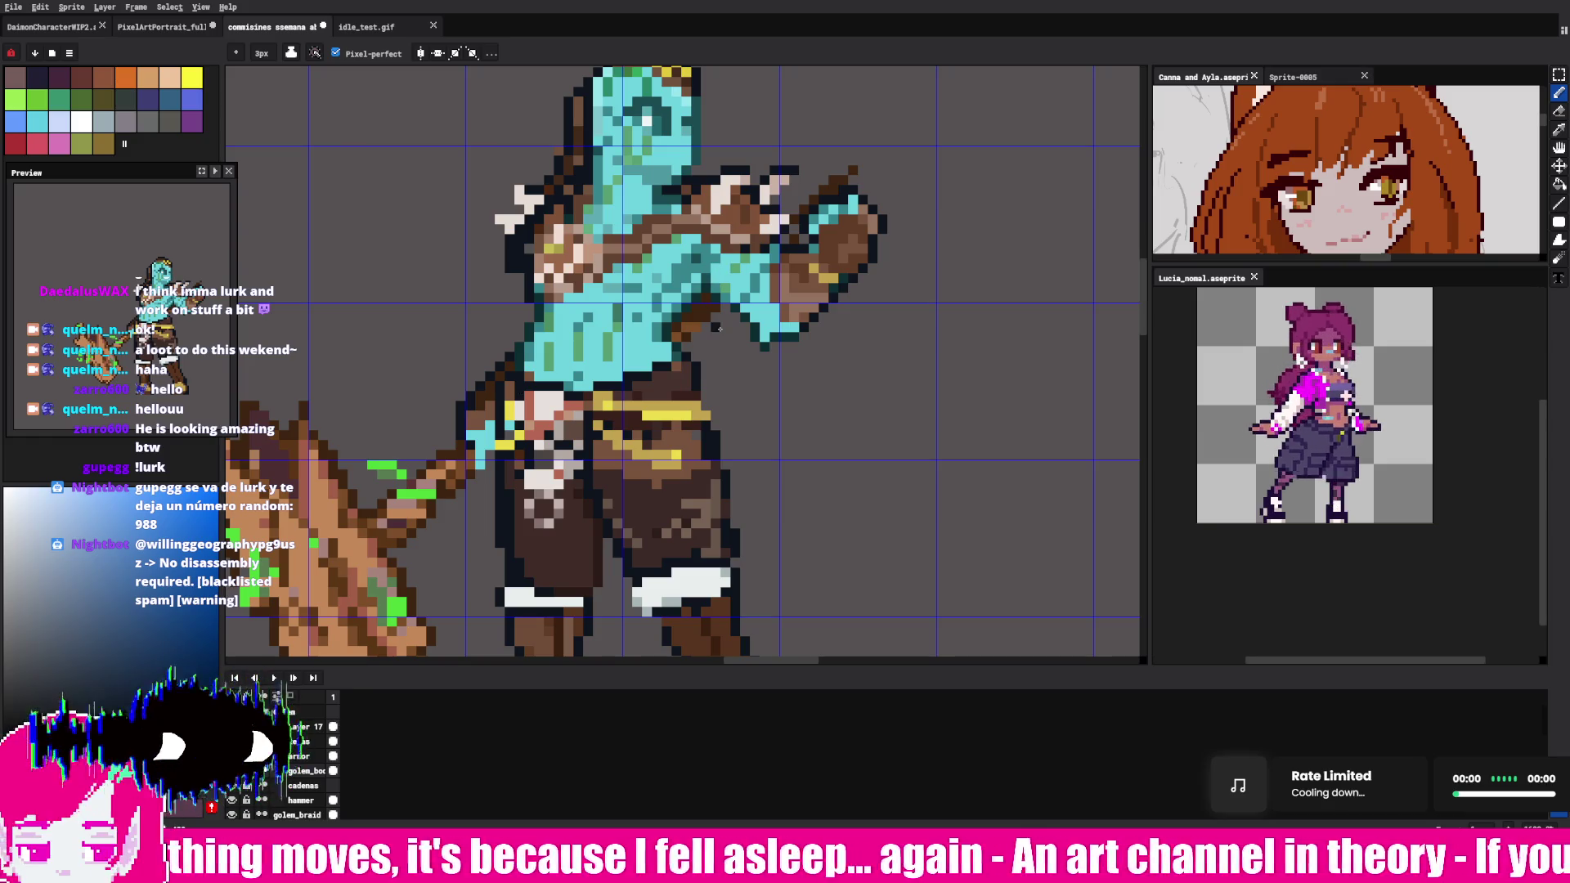
scroll(859, 215, "up", 1)
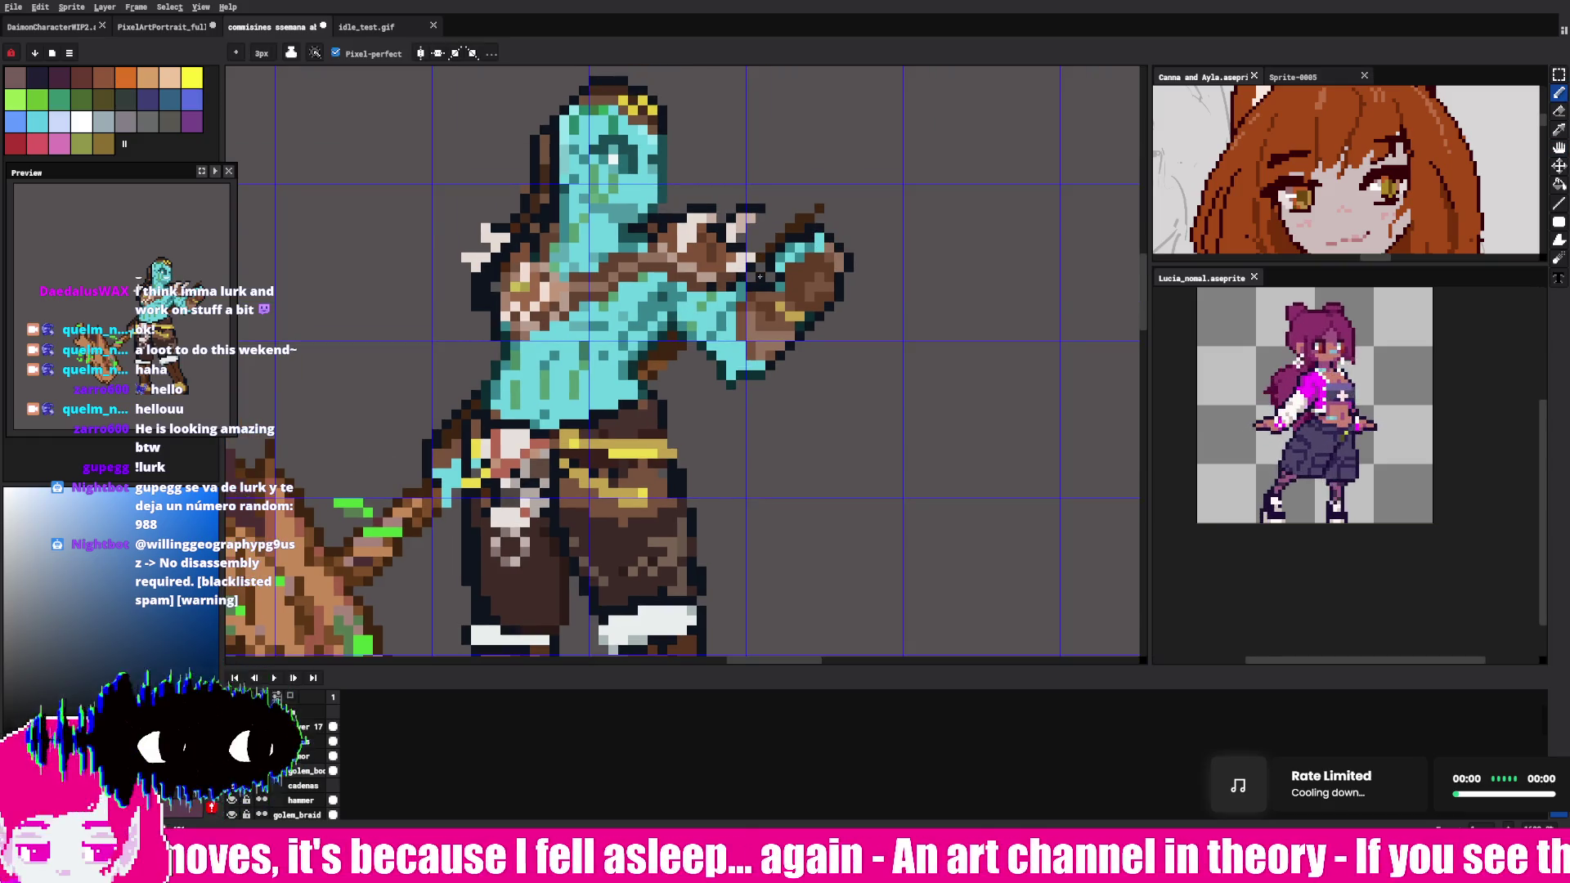
- Nudge the fist's layer content slightly with Move, step to the next frame, and return to drawing
key("b")
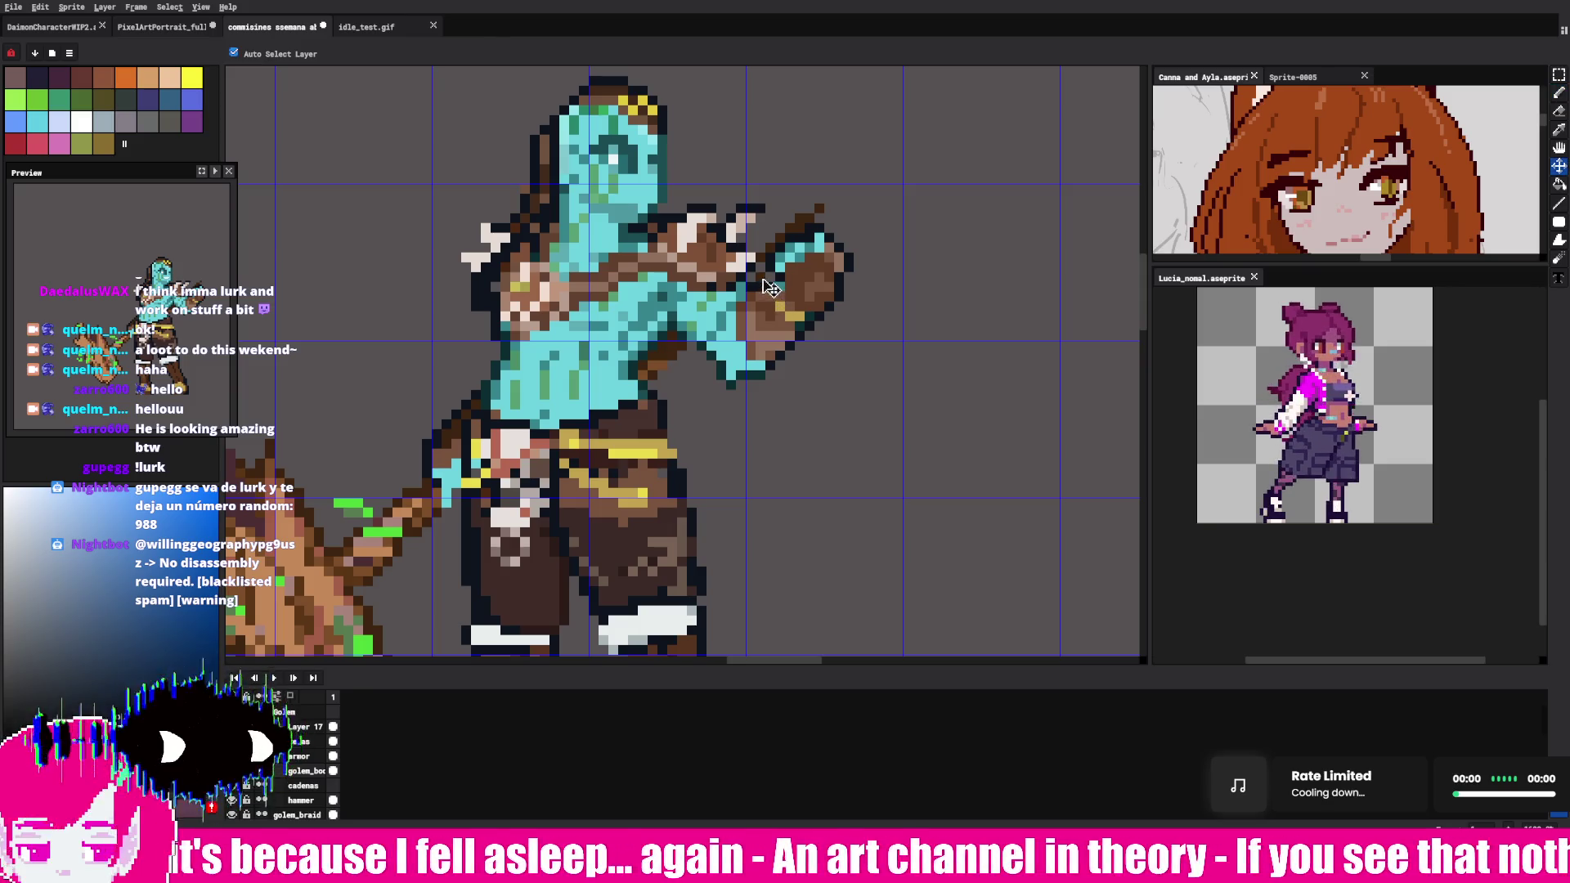
key("v")
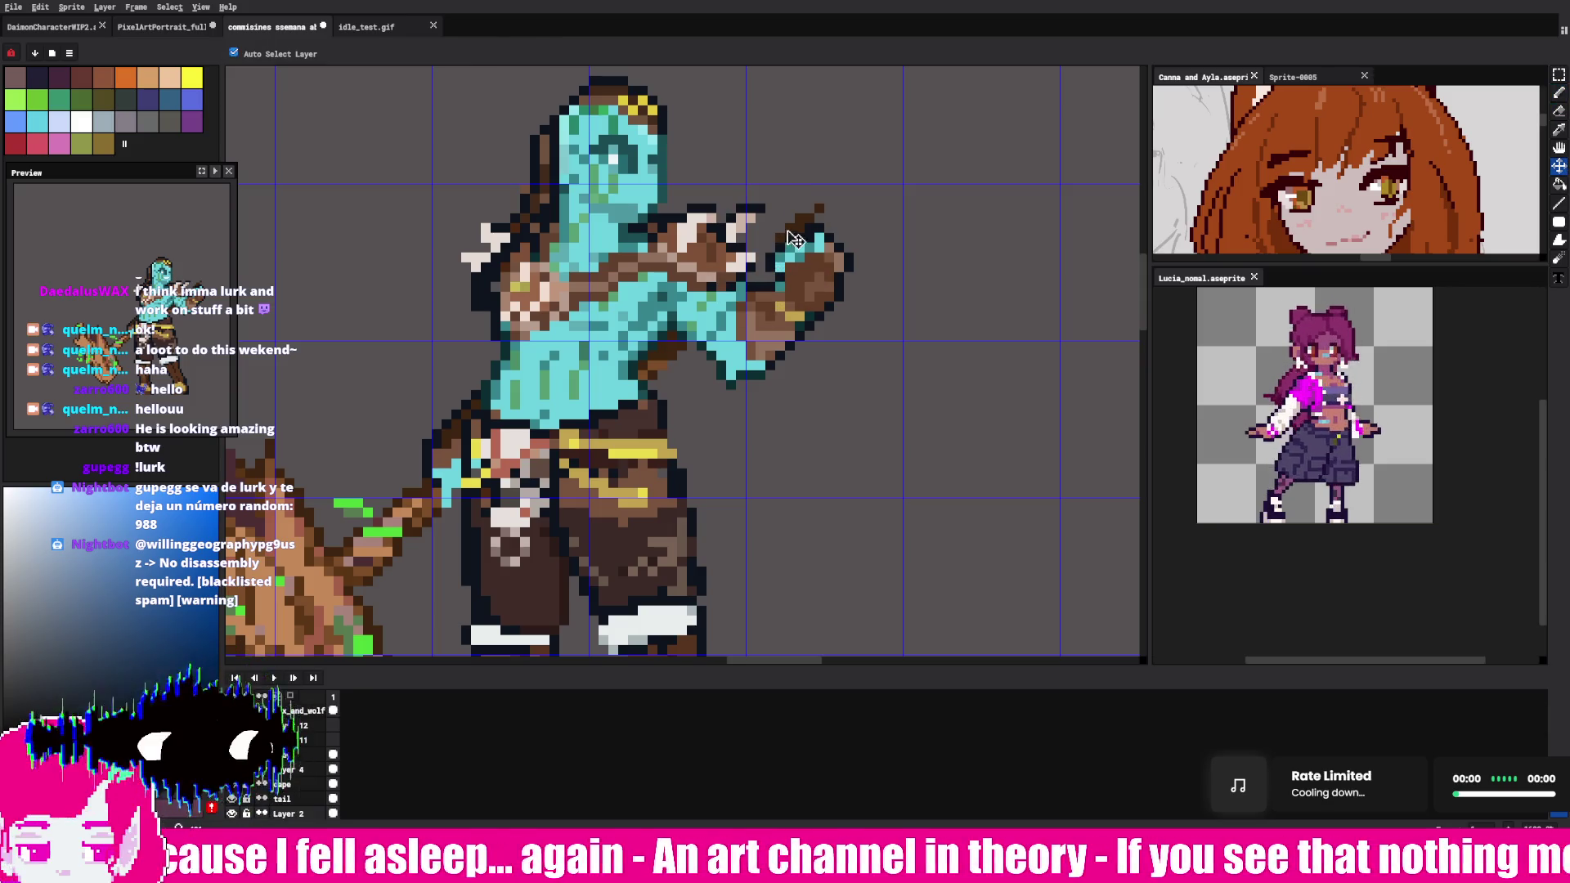
key("Right")
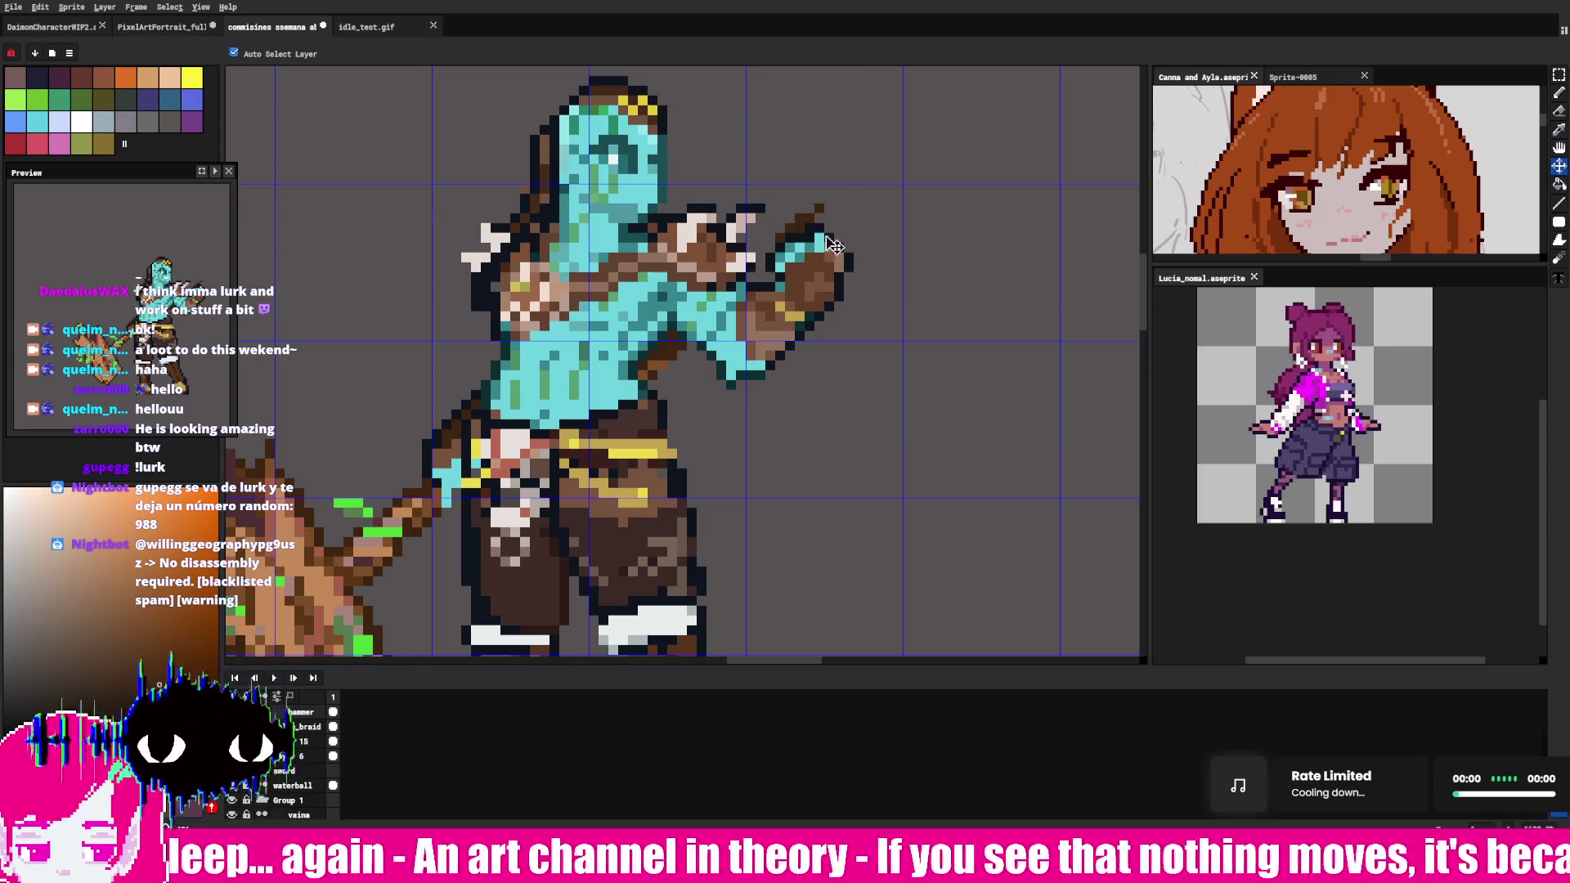
left_click(1558, 93)
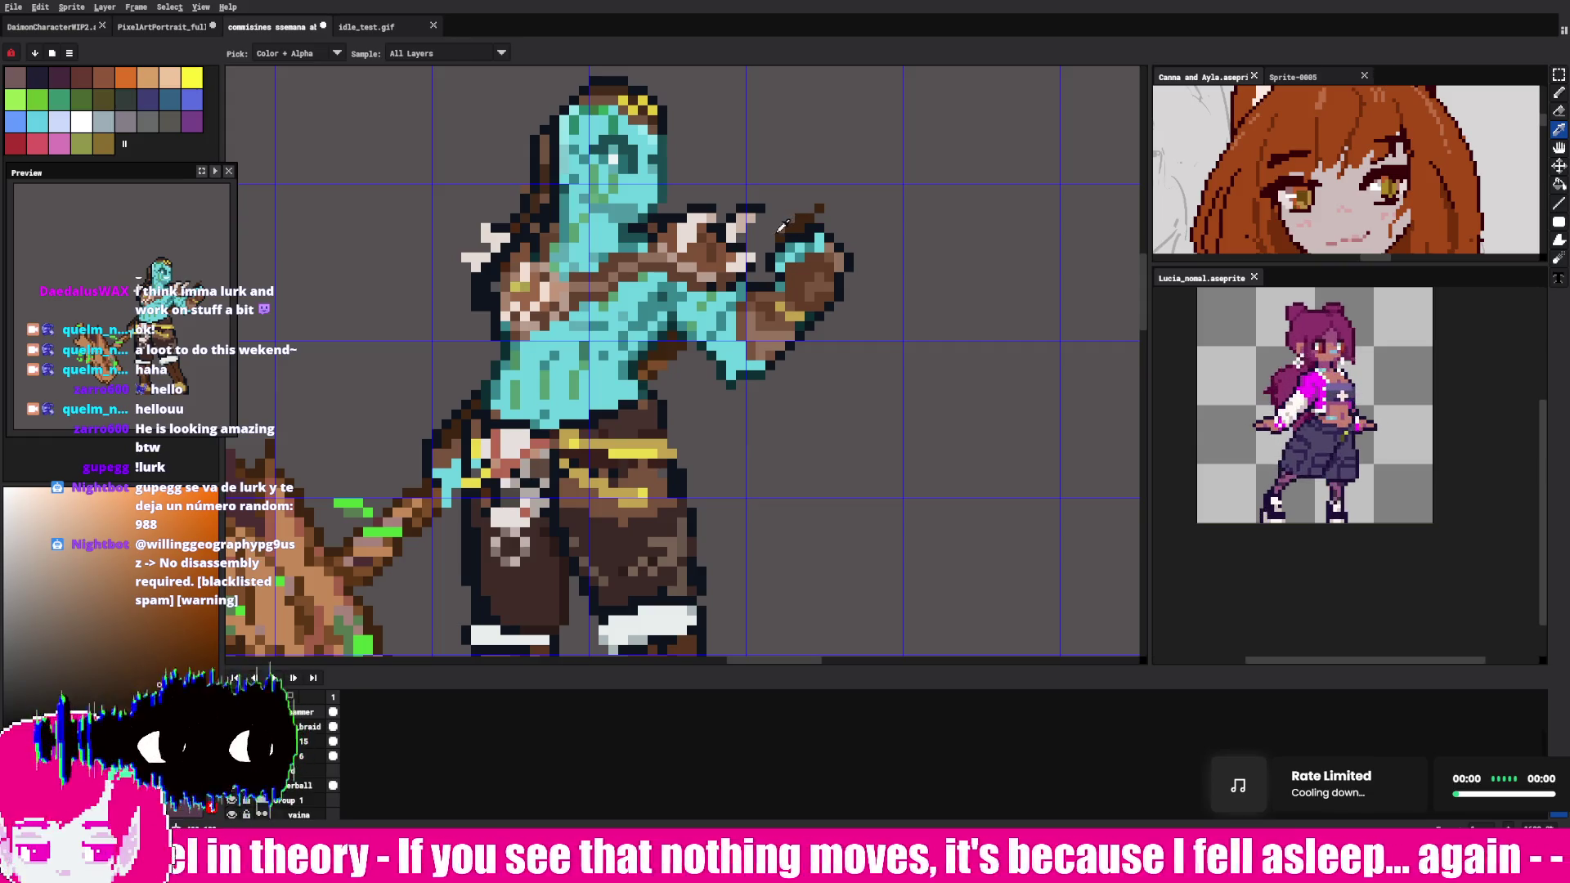
key("b")
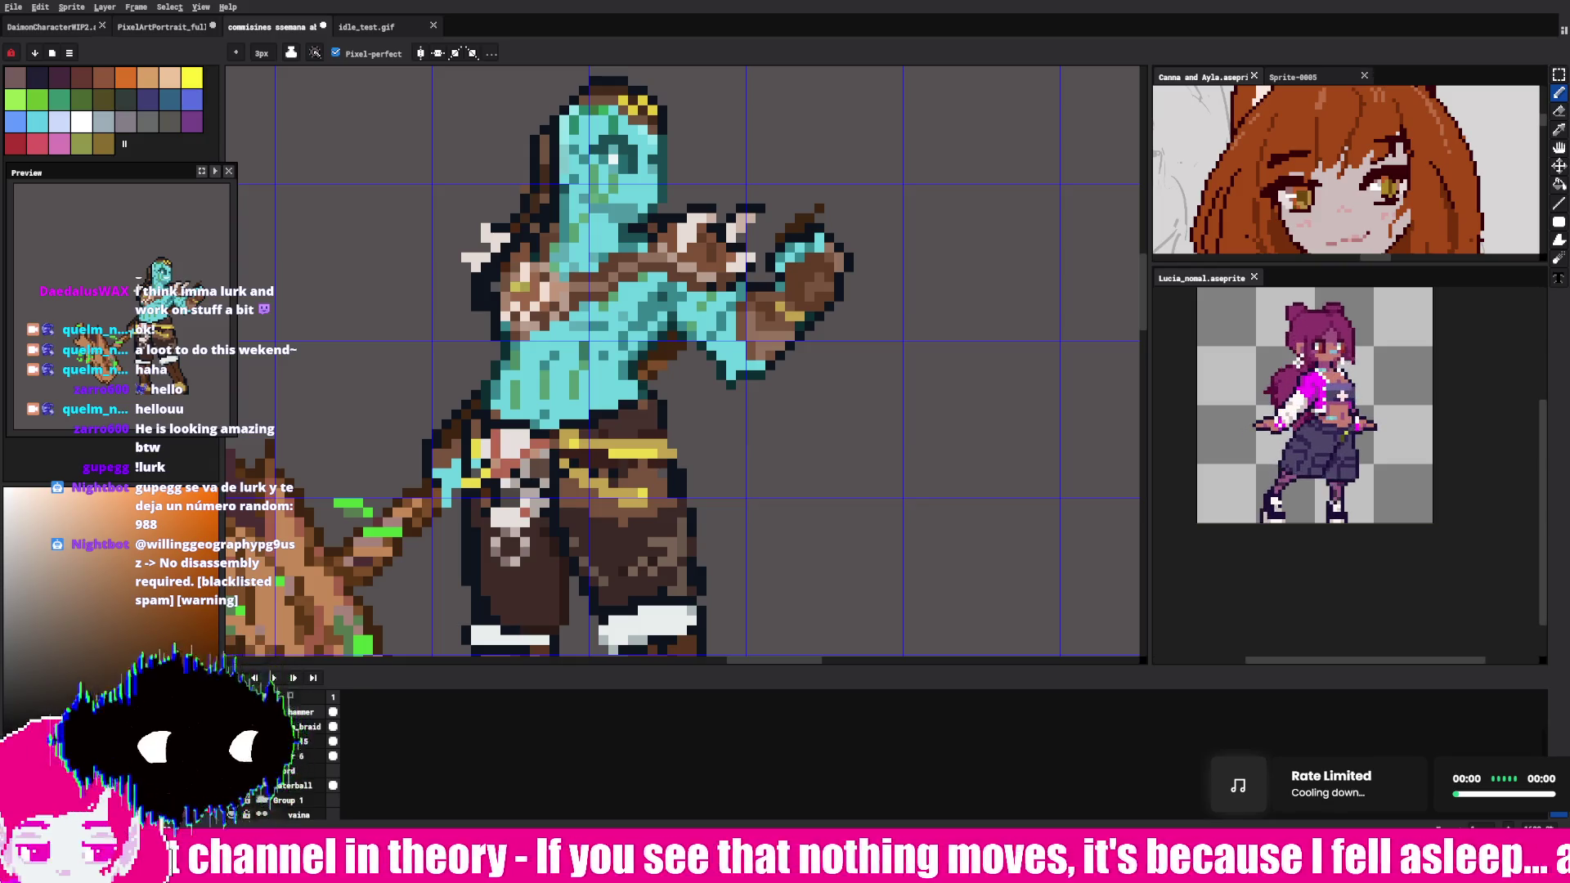
- Sample a reddish palette colour, then an orange-brown tone from the warrior sprite
key("i")
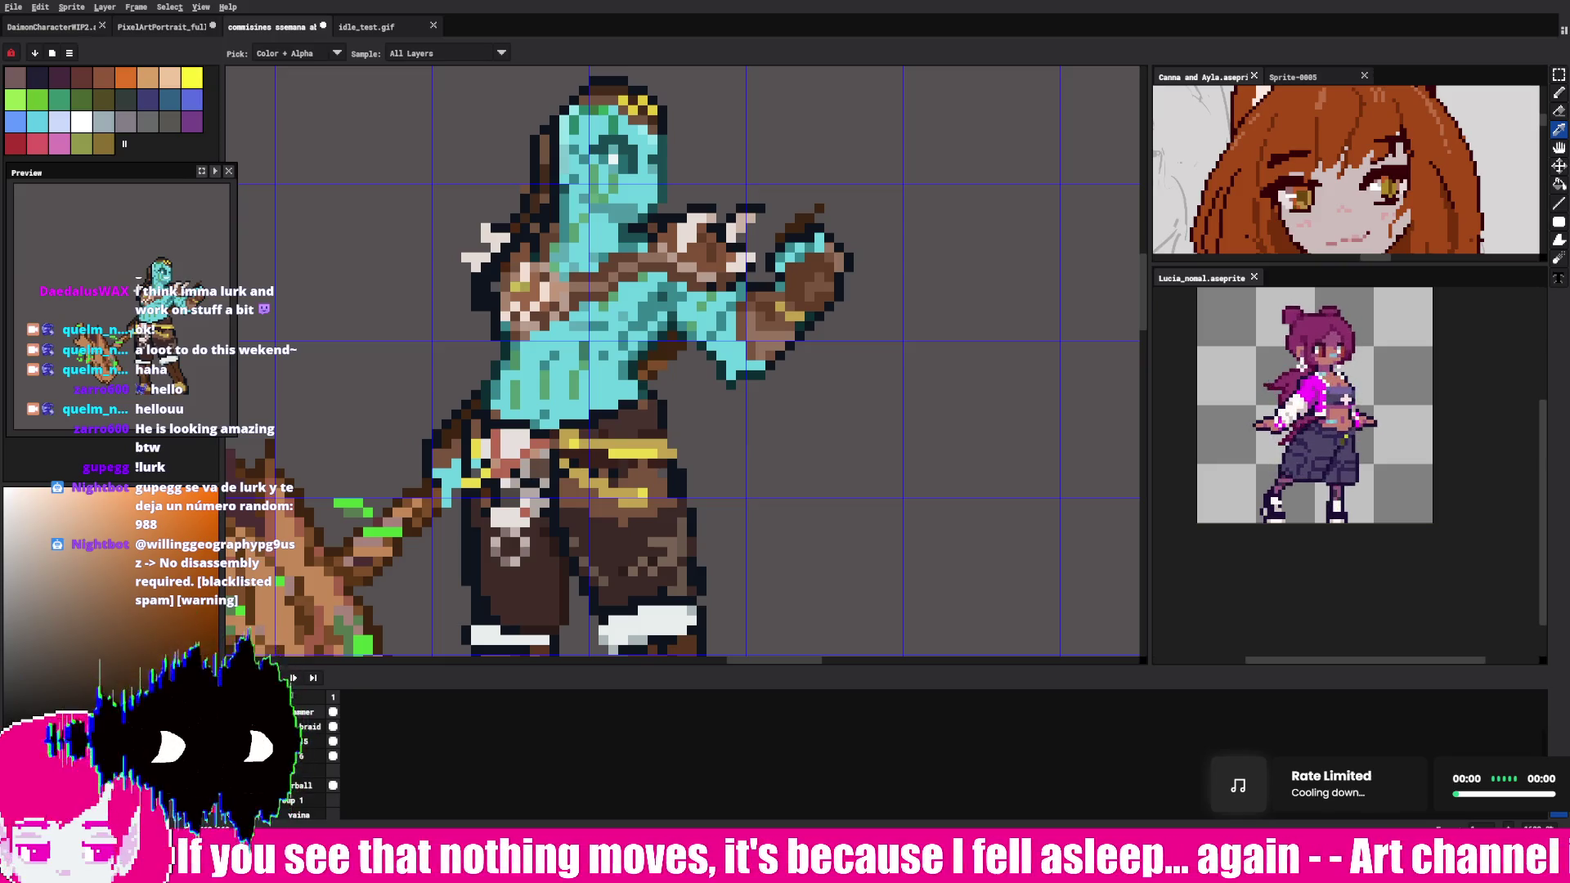
left_click(37, 687)
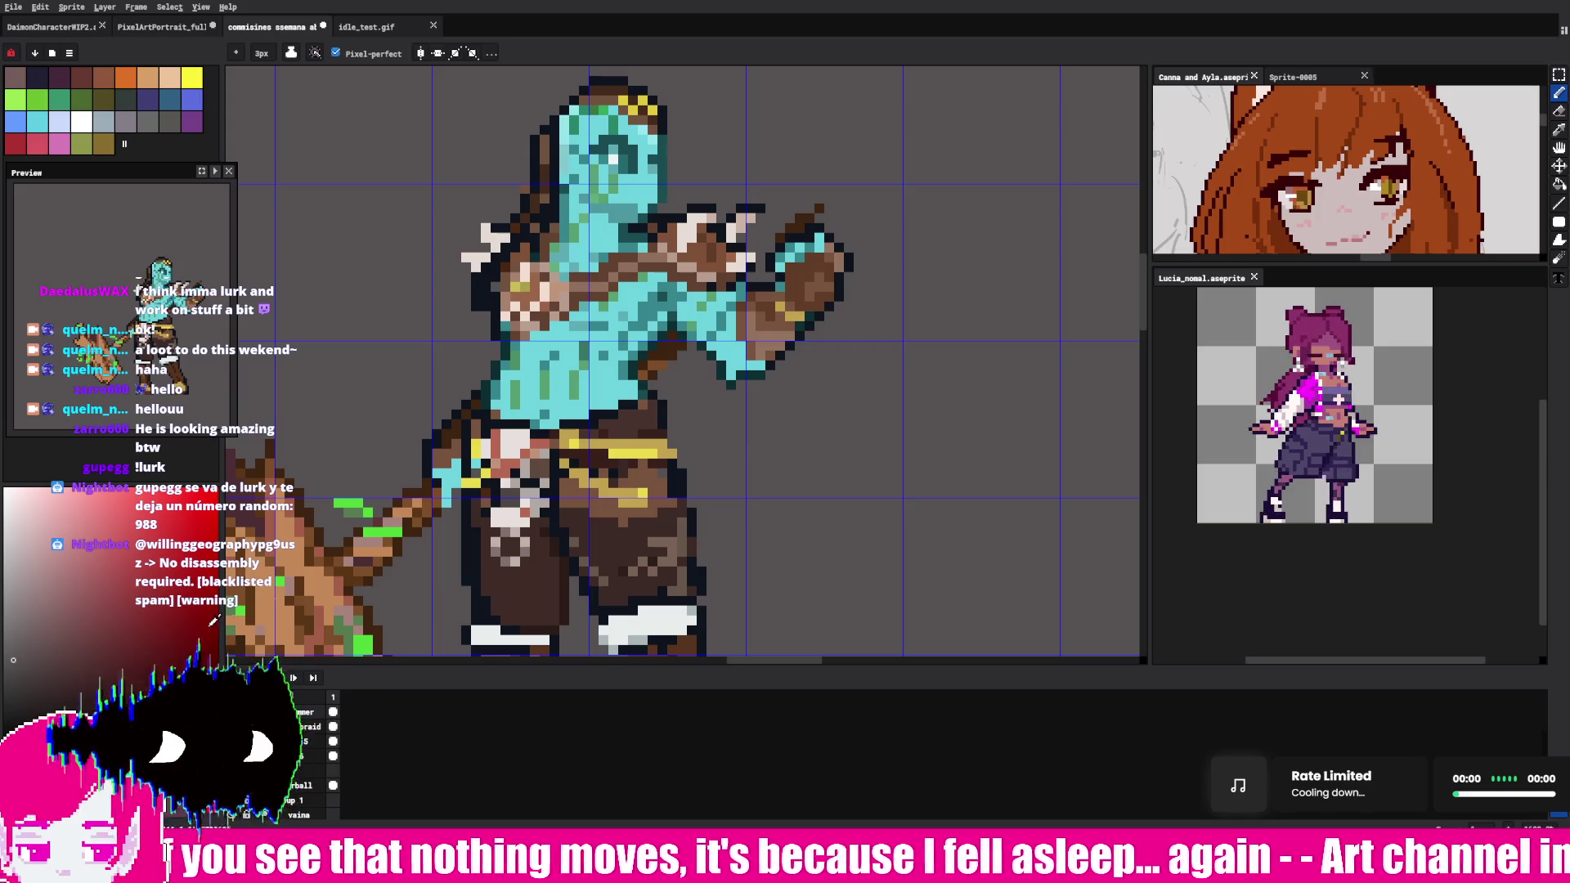
left_click(655, 372, "alt")
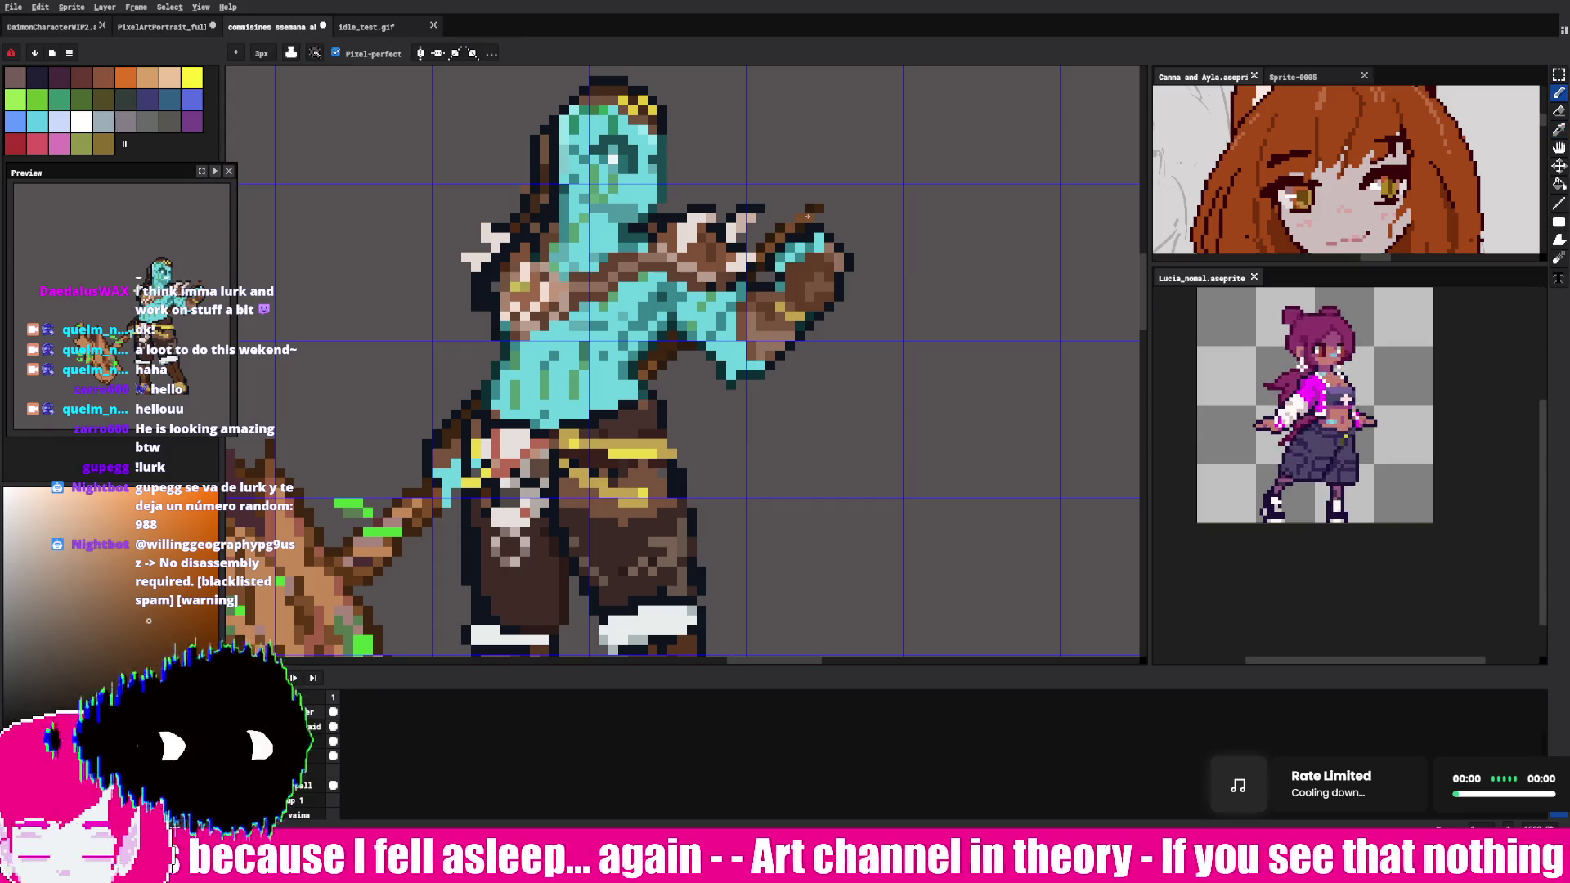
scroll(724, 404, "down", 3)
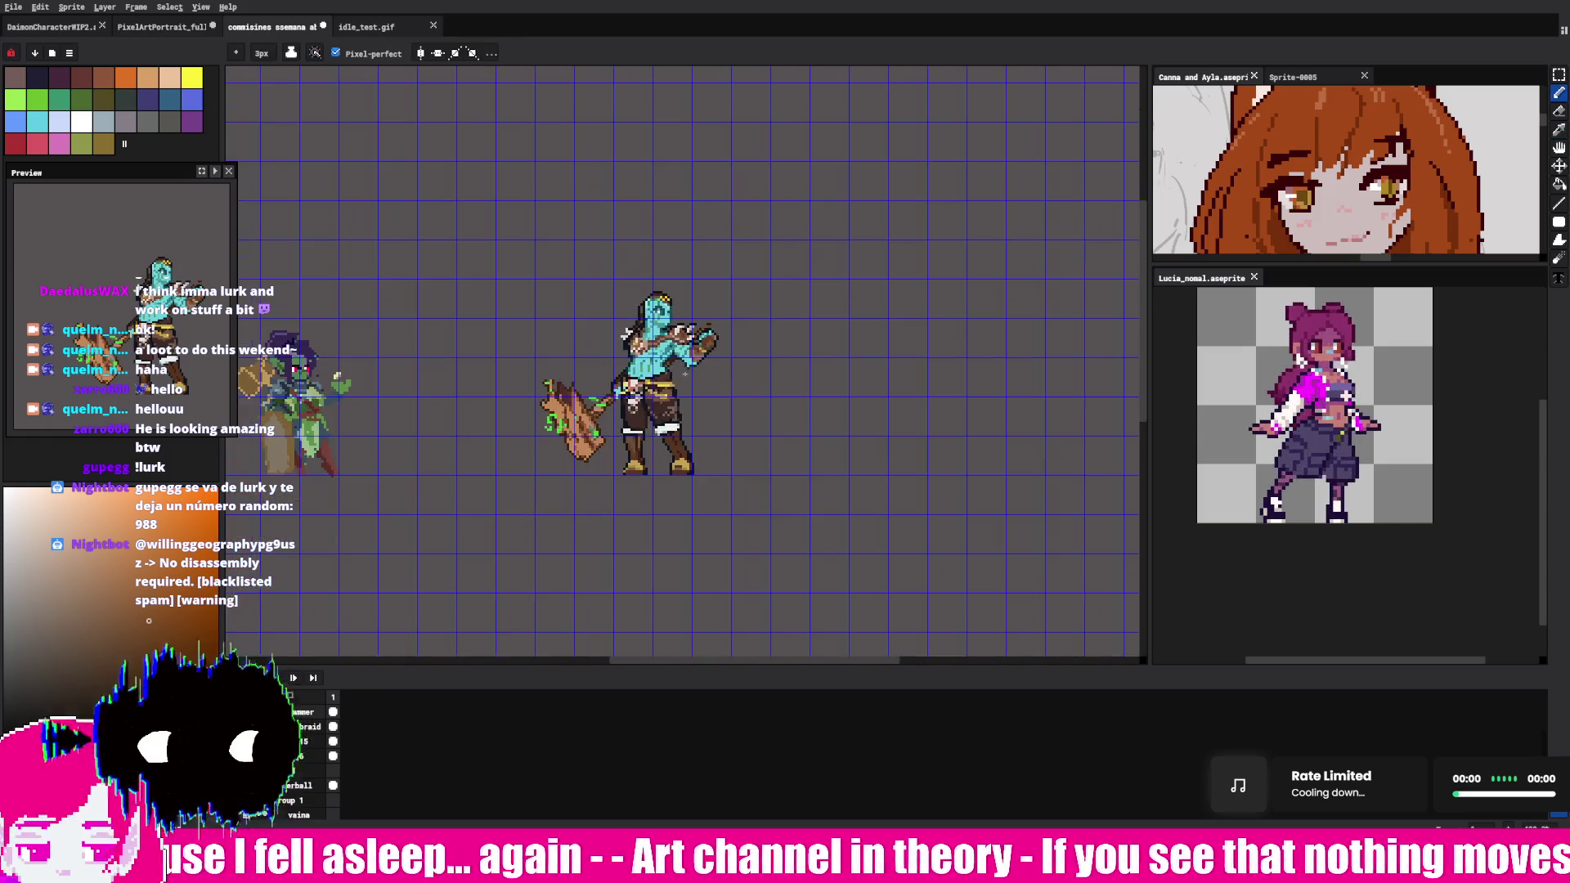
scroll(723, 402, "down", 1)
scroll(720, 406, "down", 1)
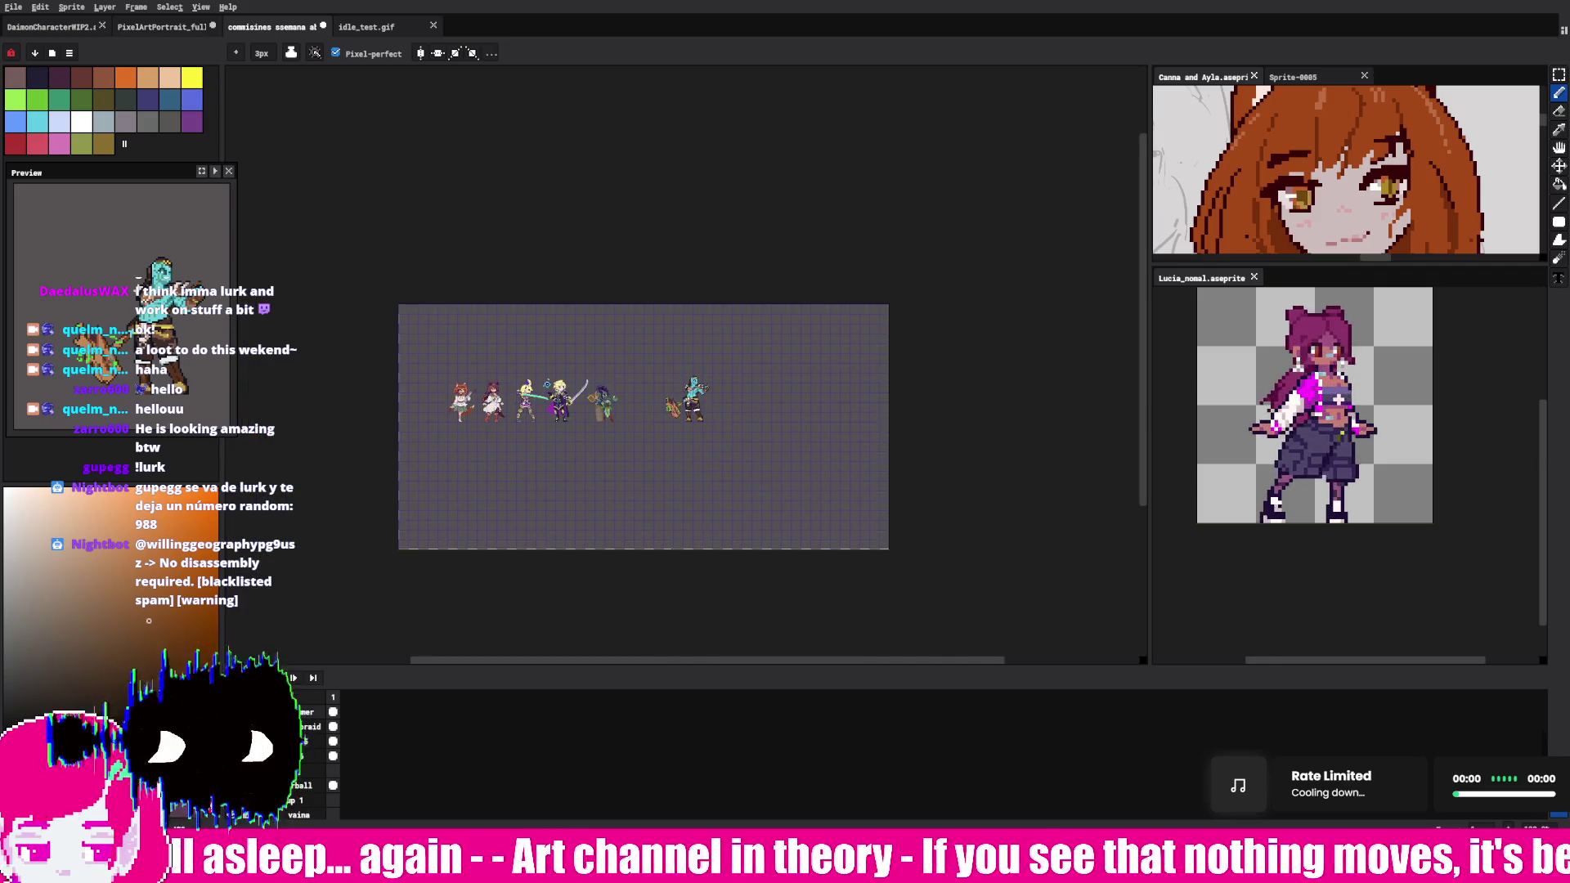
scroll(719, 406, "up", 2)
scroll(720, 406, "up", 1)
scroll(719, 406, "up", 2)
scroll(663, 404, "up", 1)
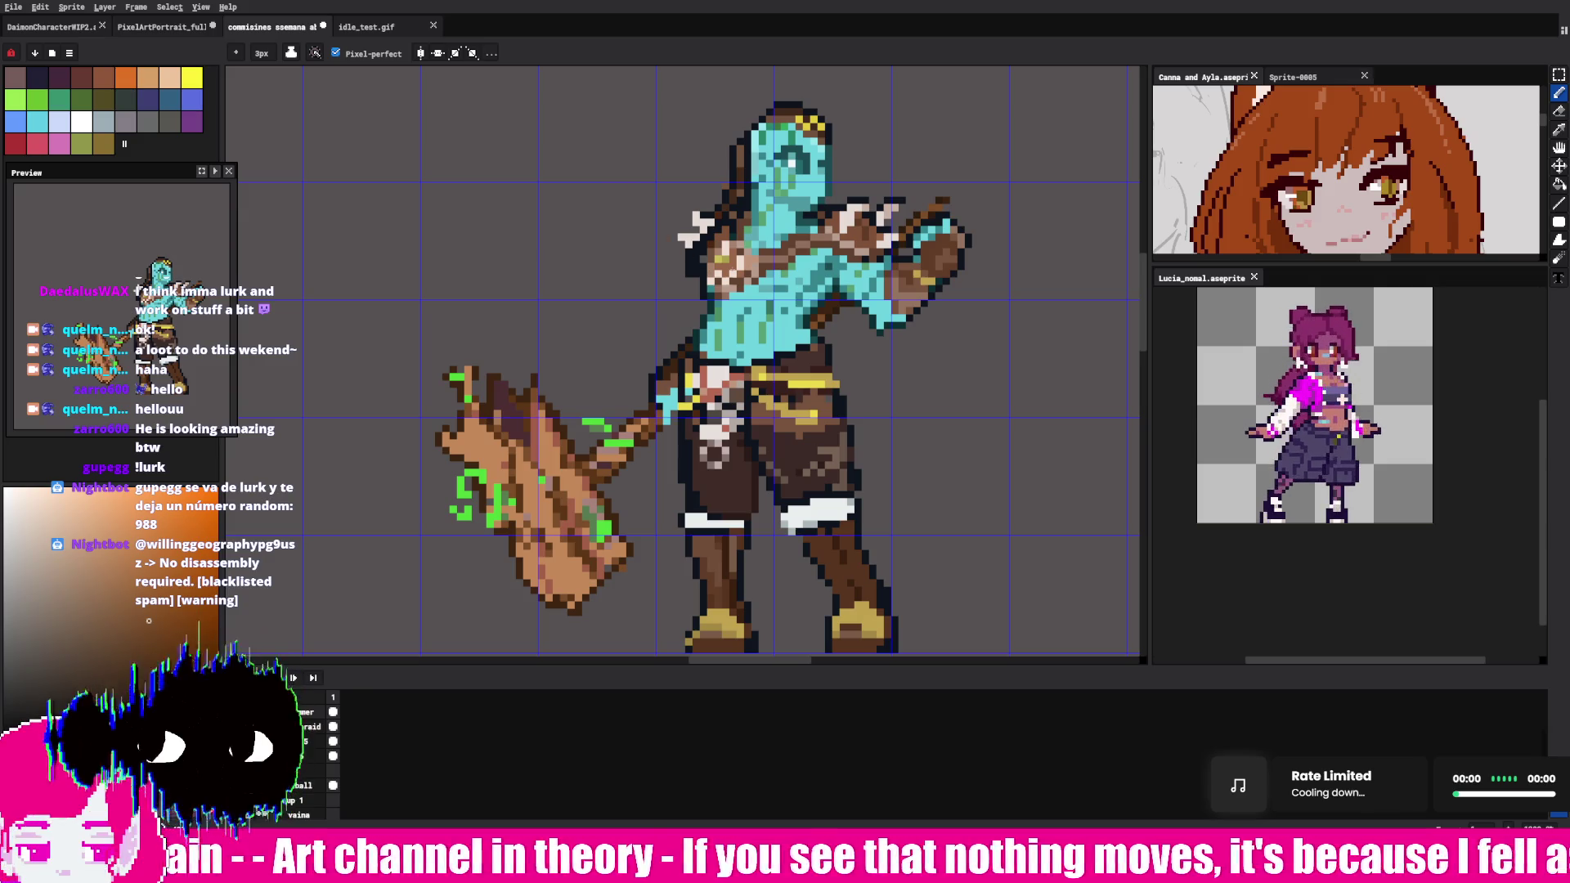
- Sample cyan, blue and the orange wood colour, then paint small touch-ups along the hammer handle
key("i")
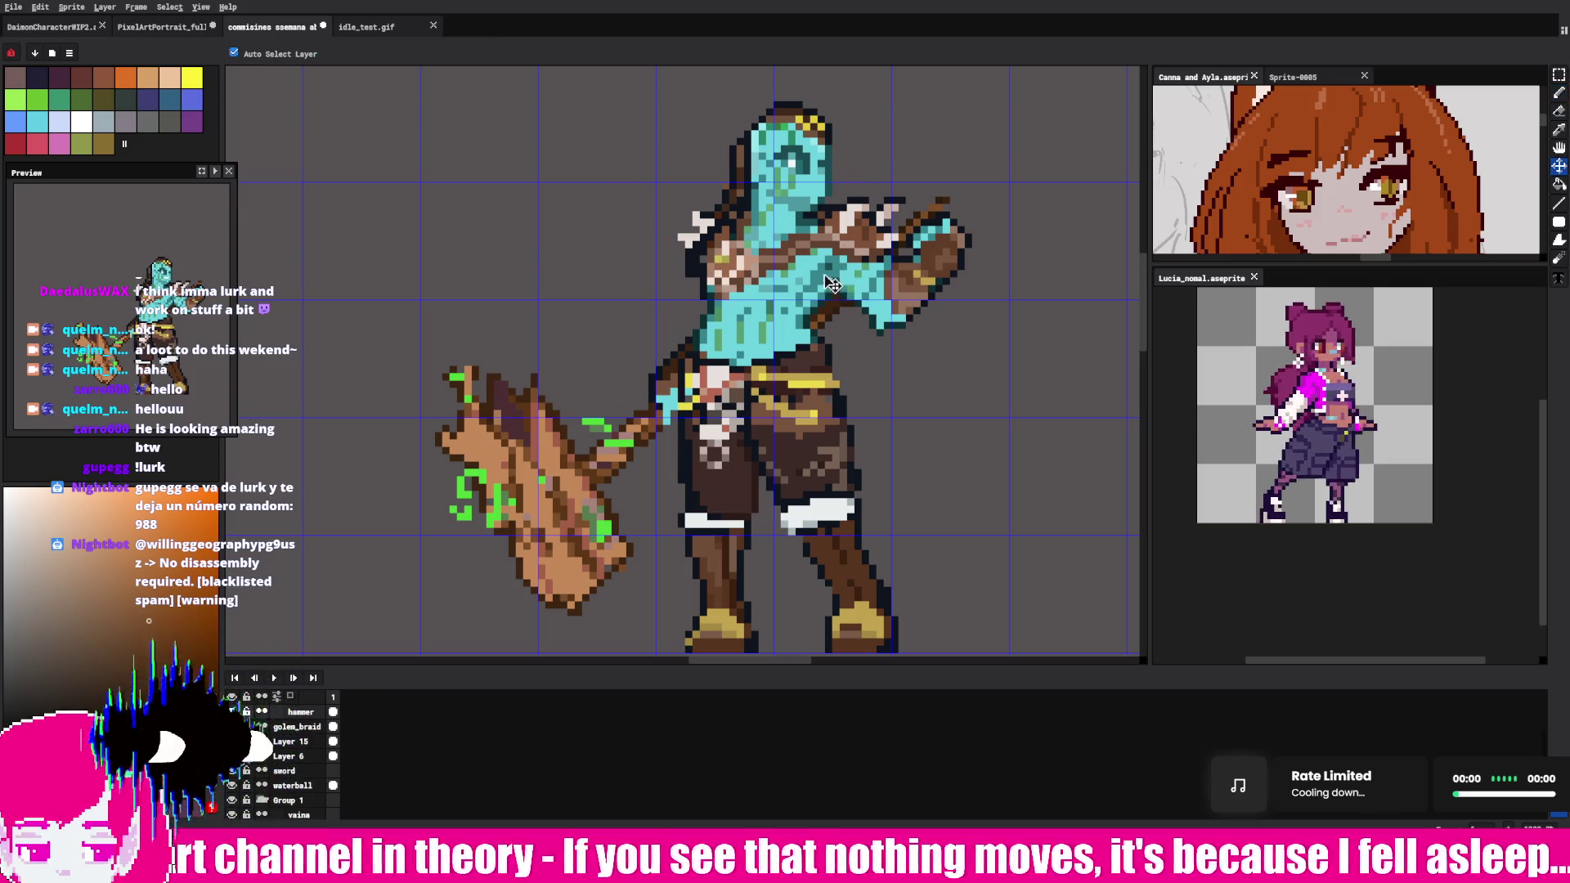
left_click(786, 246)
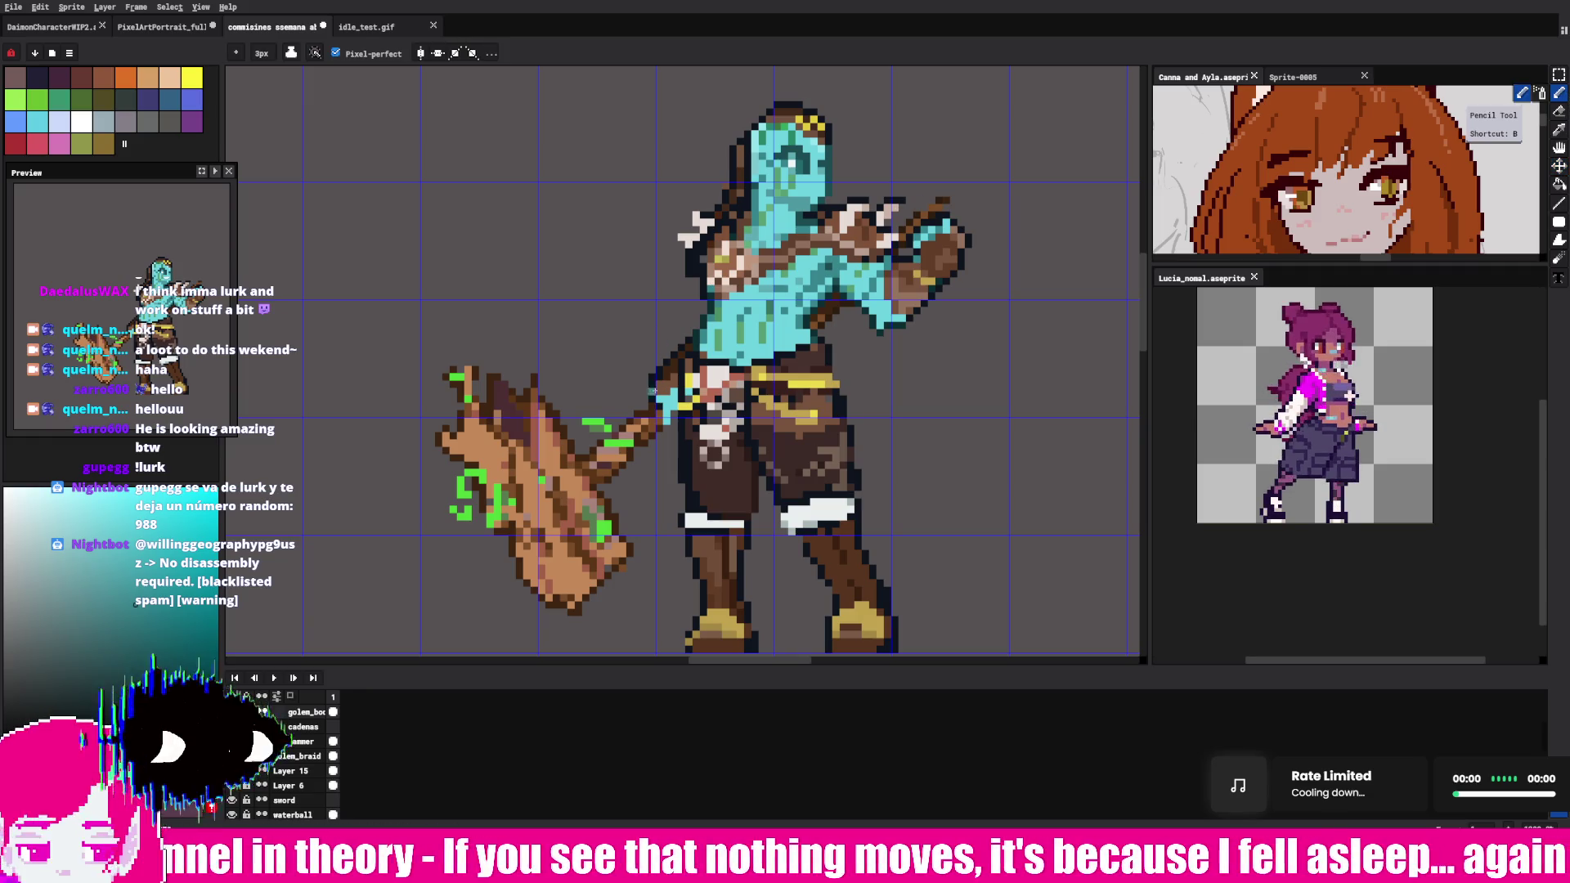
left_click(1559, 78)
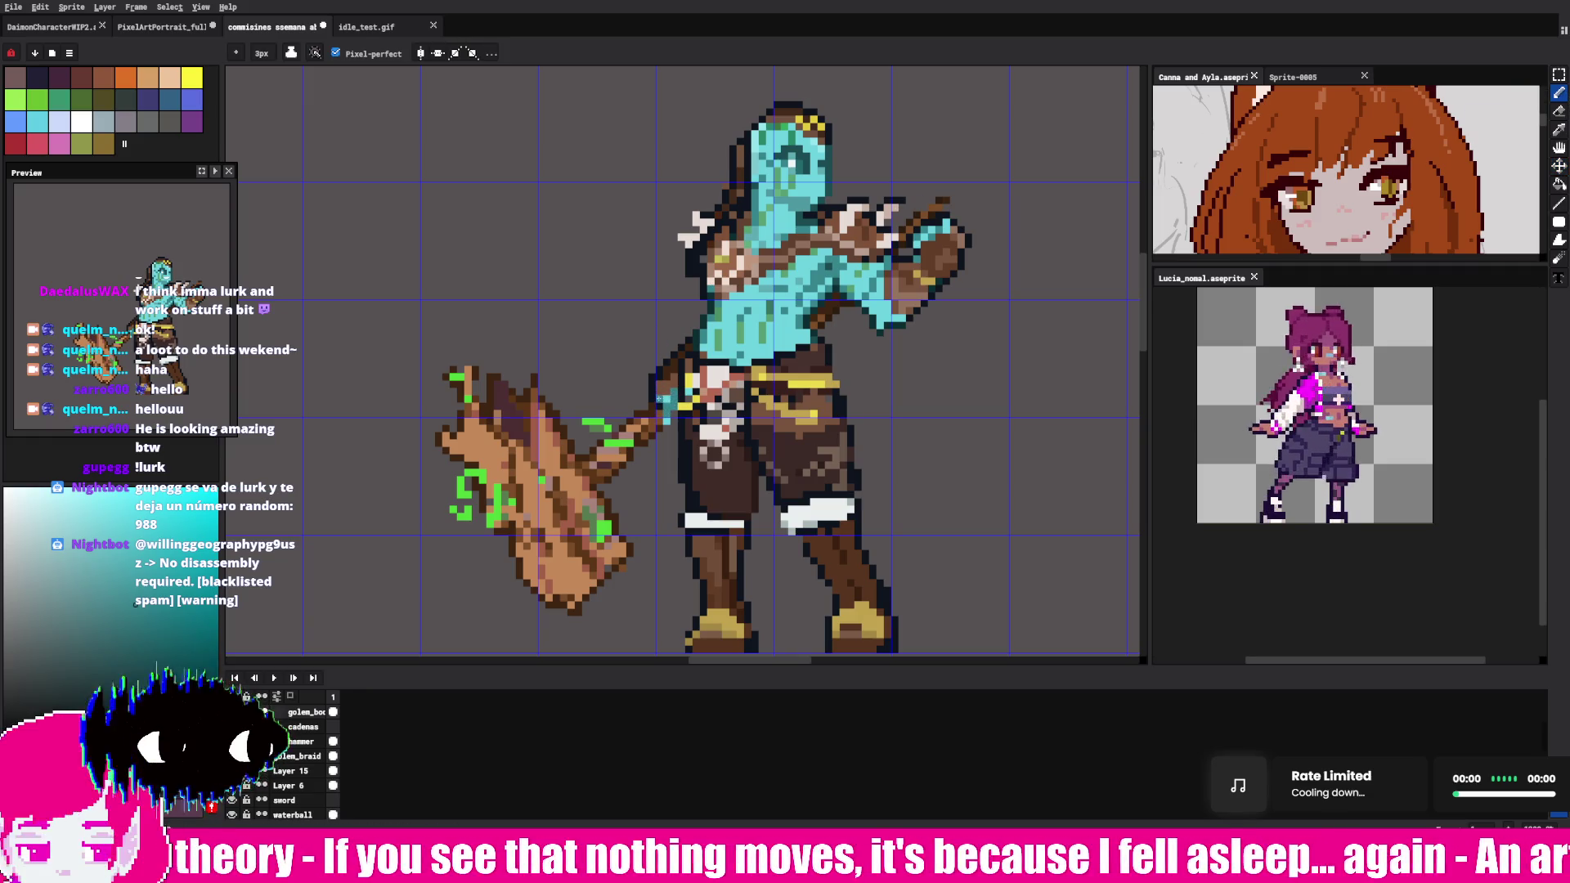
key("i")
left_click(657, 375)
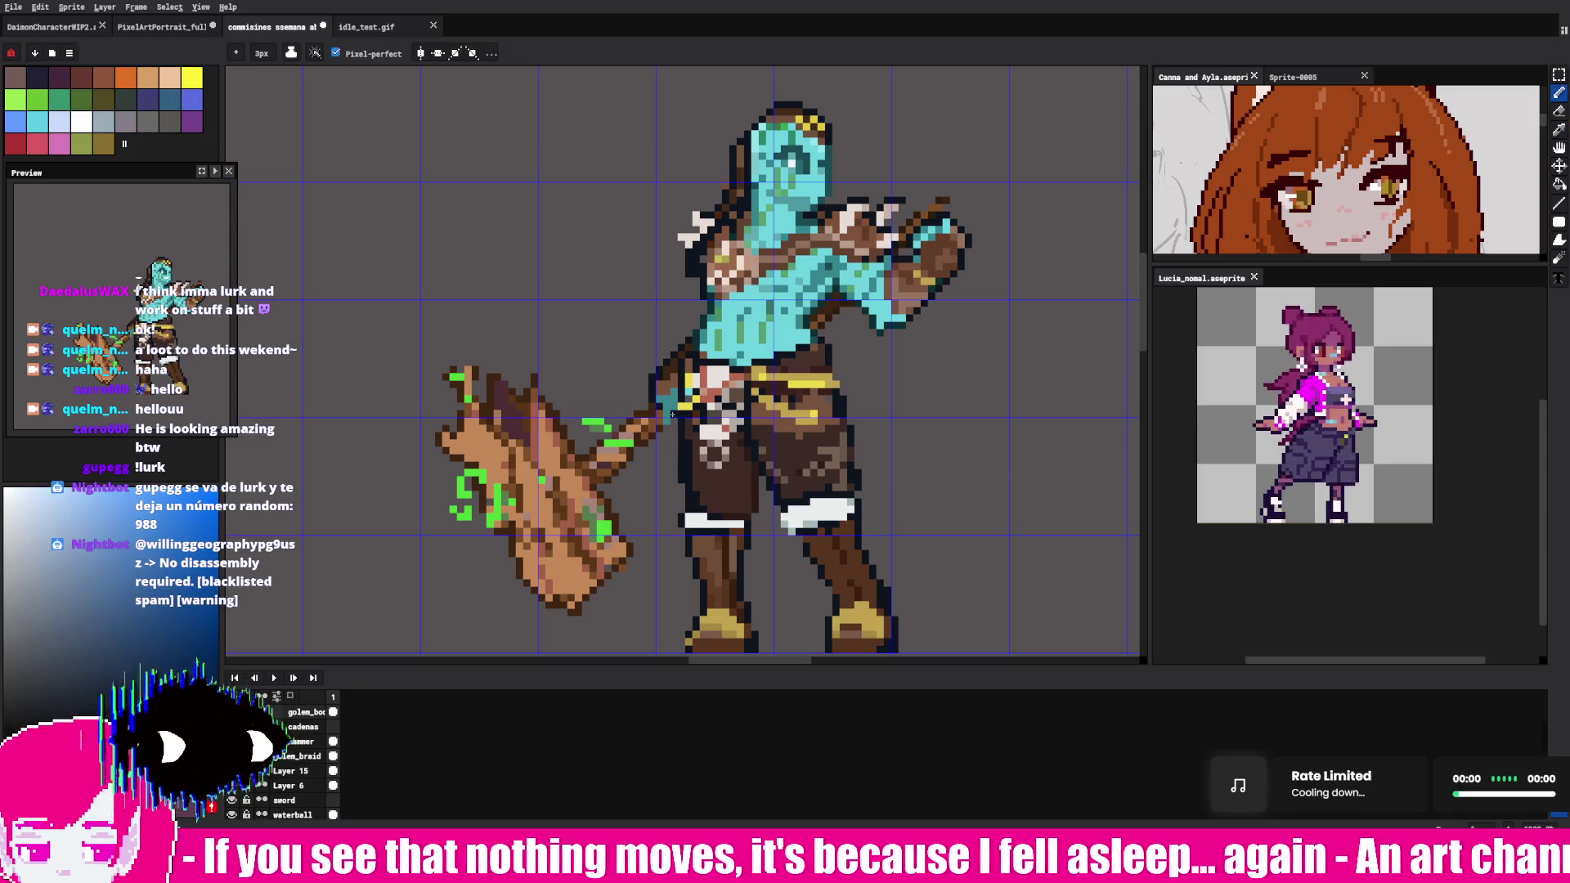
key("alt")
left_click(656, 419)
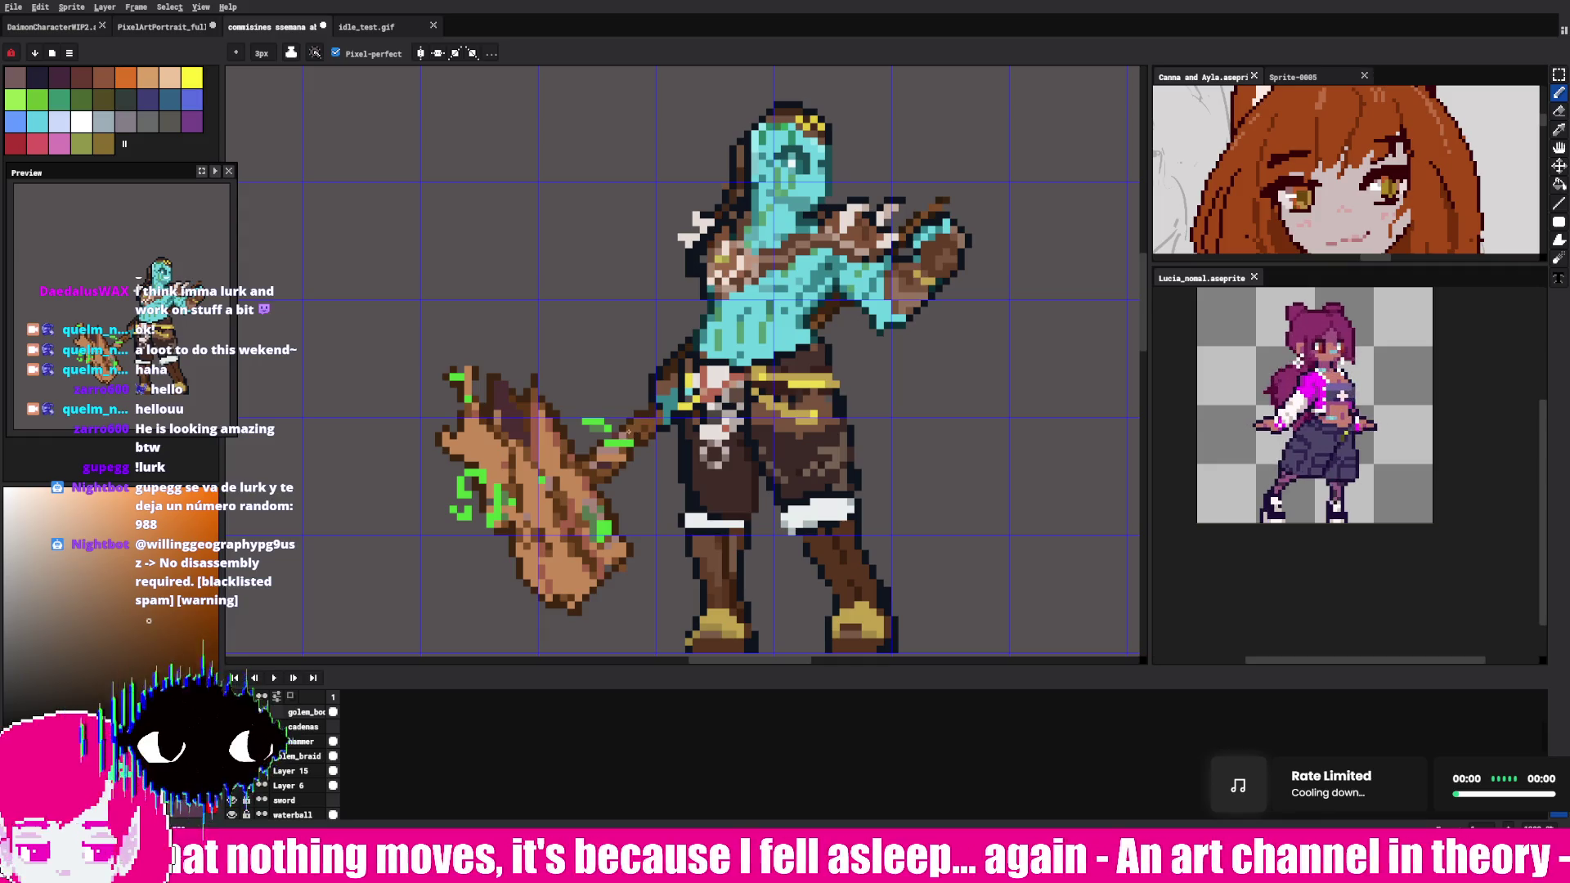
left_click_drag(638, 423, 607, 457)
- Alternate sampling nearby colours and dabbing single fix-up pixels along the mossy hammer handle
left_click(596, 469)
key("alt")
left_click(653, 427)
left_click(598, 469)
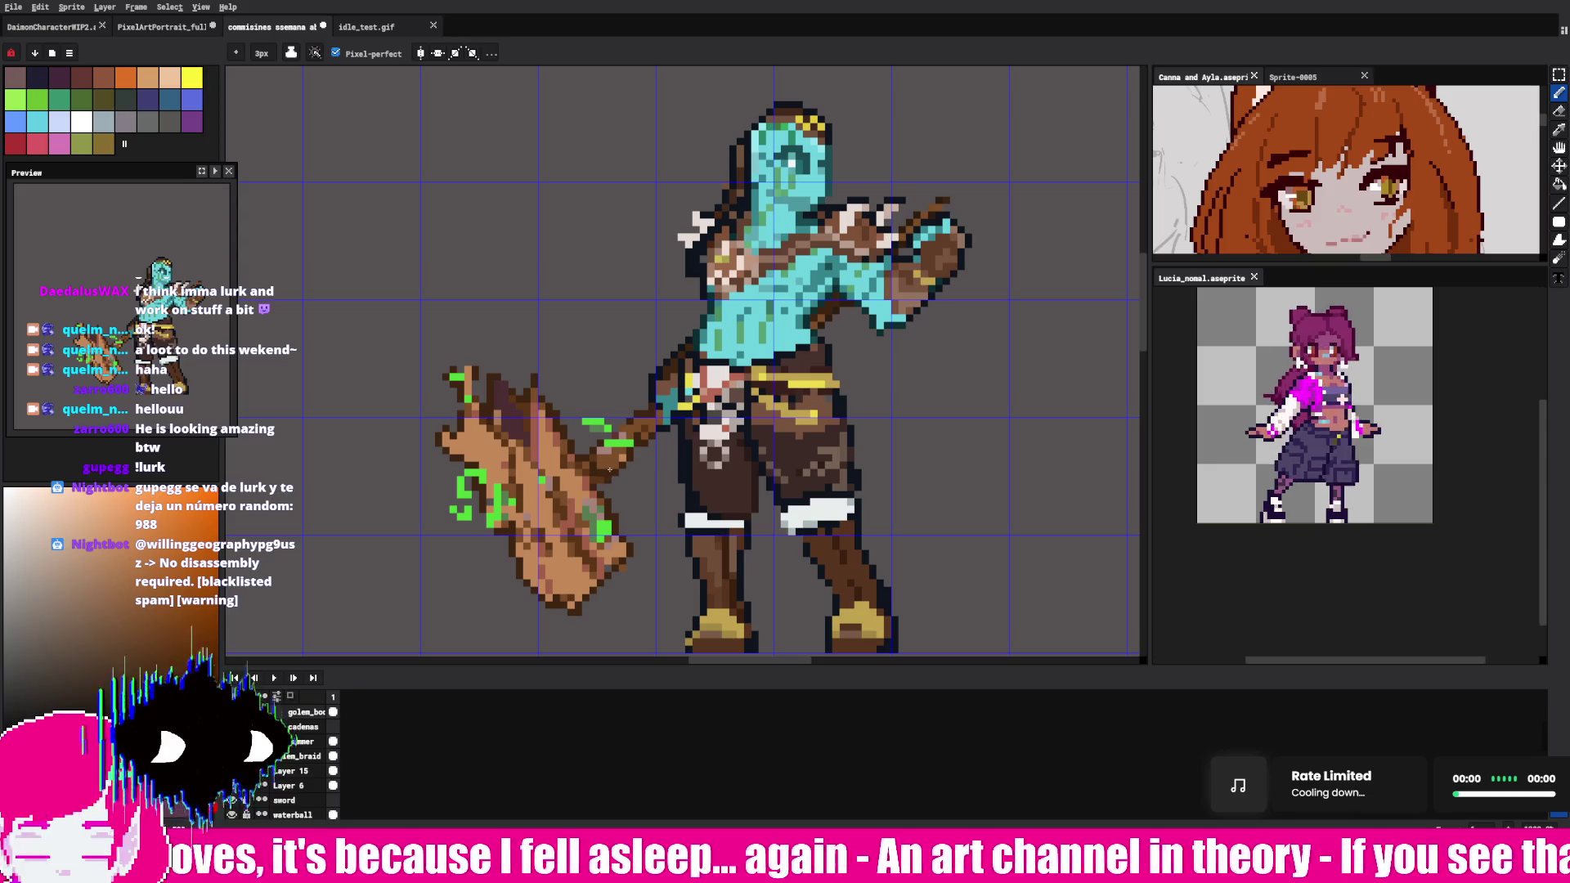
left_click(612, 467)
key("alt")
left_click(620, 448)
key("alt")
key("alt")
left_click(633, 451)
key("alt")
key("alt")
left_click(624, 449)
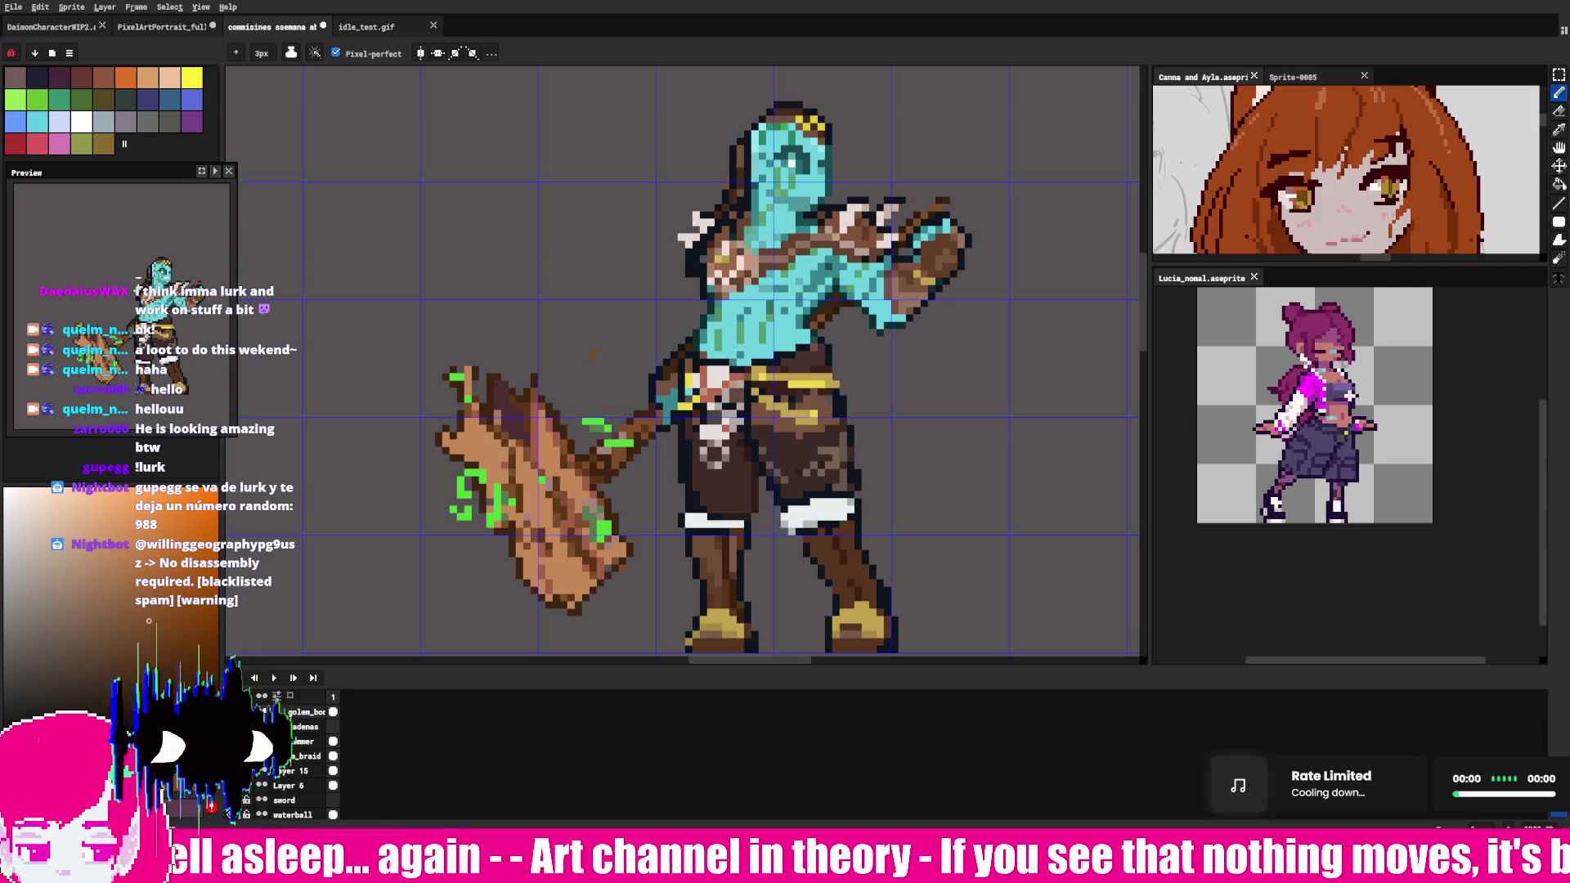
left_click(655, 394, "alt")
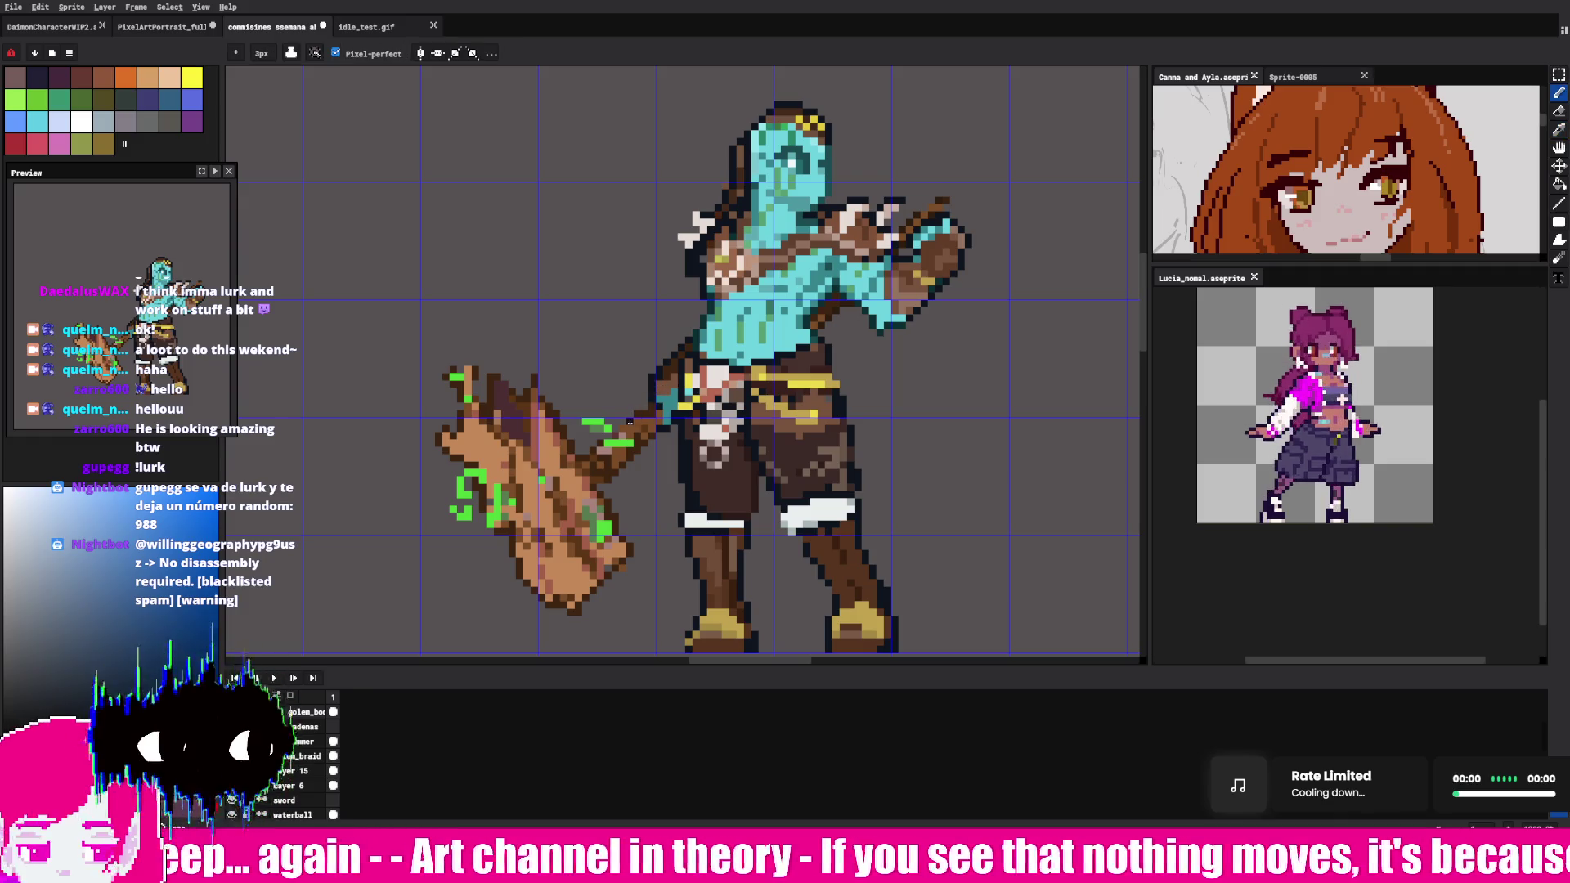
left_click(637, 412, "alt")
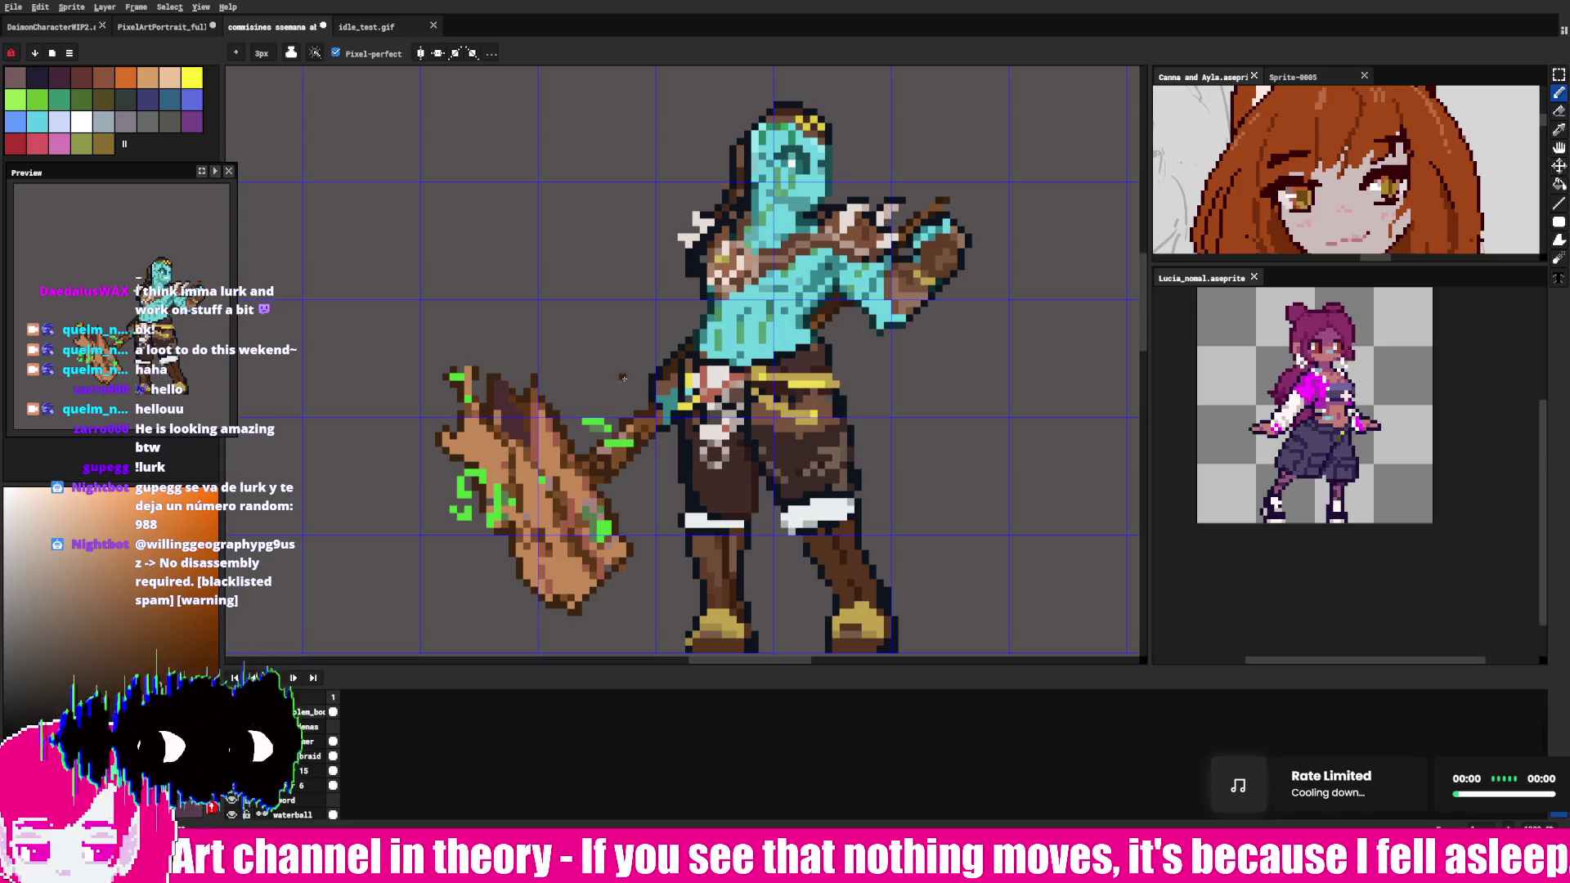
key("v")
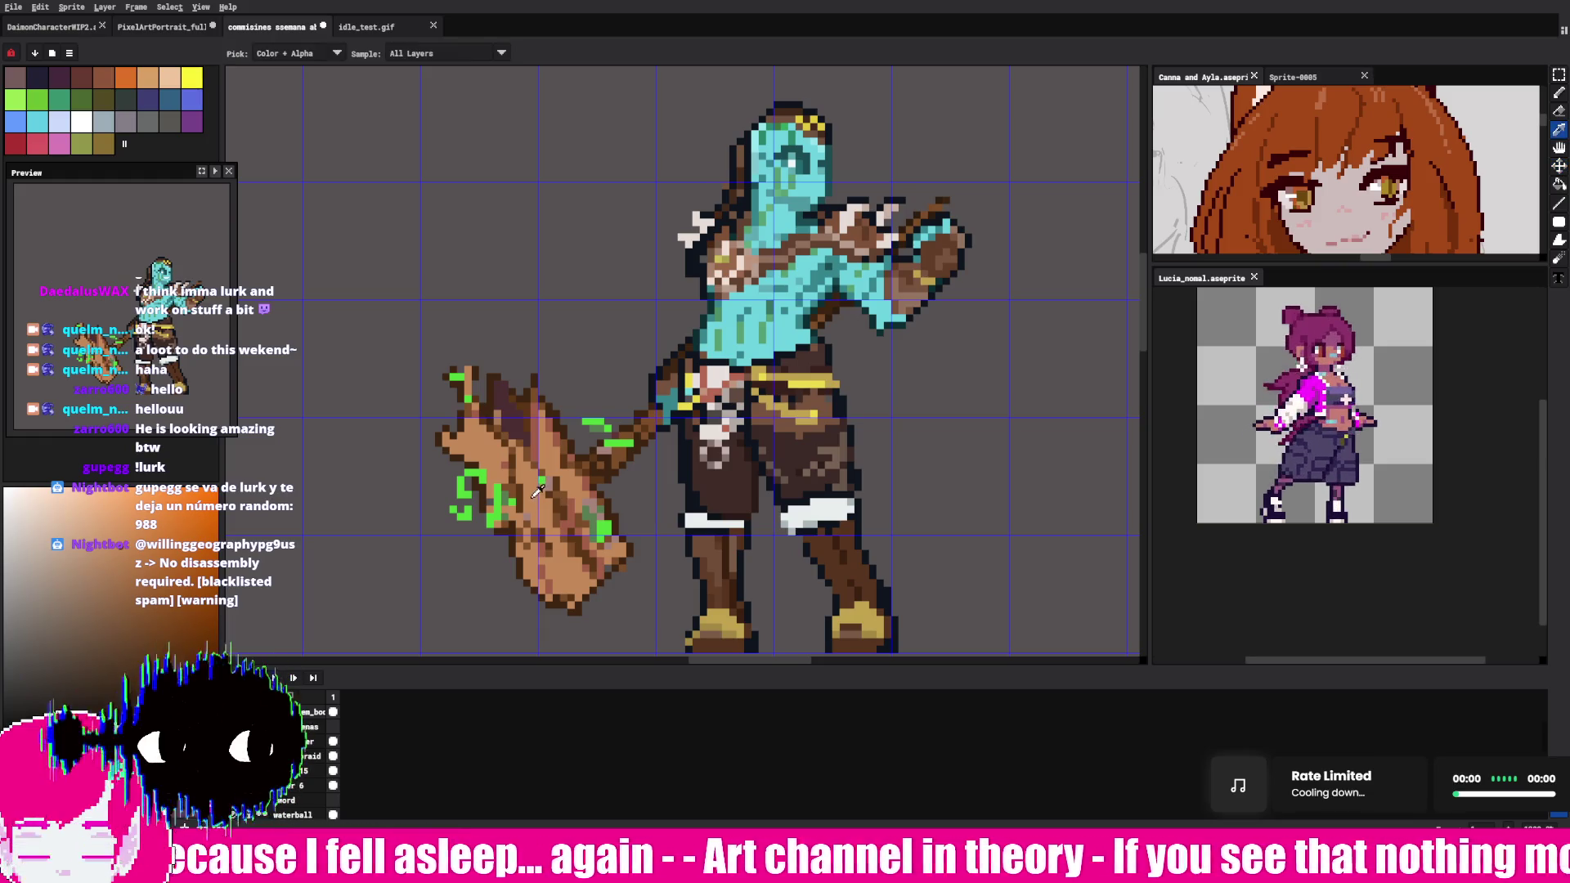
left_click(1559, 76)
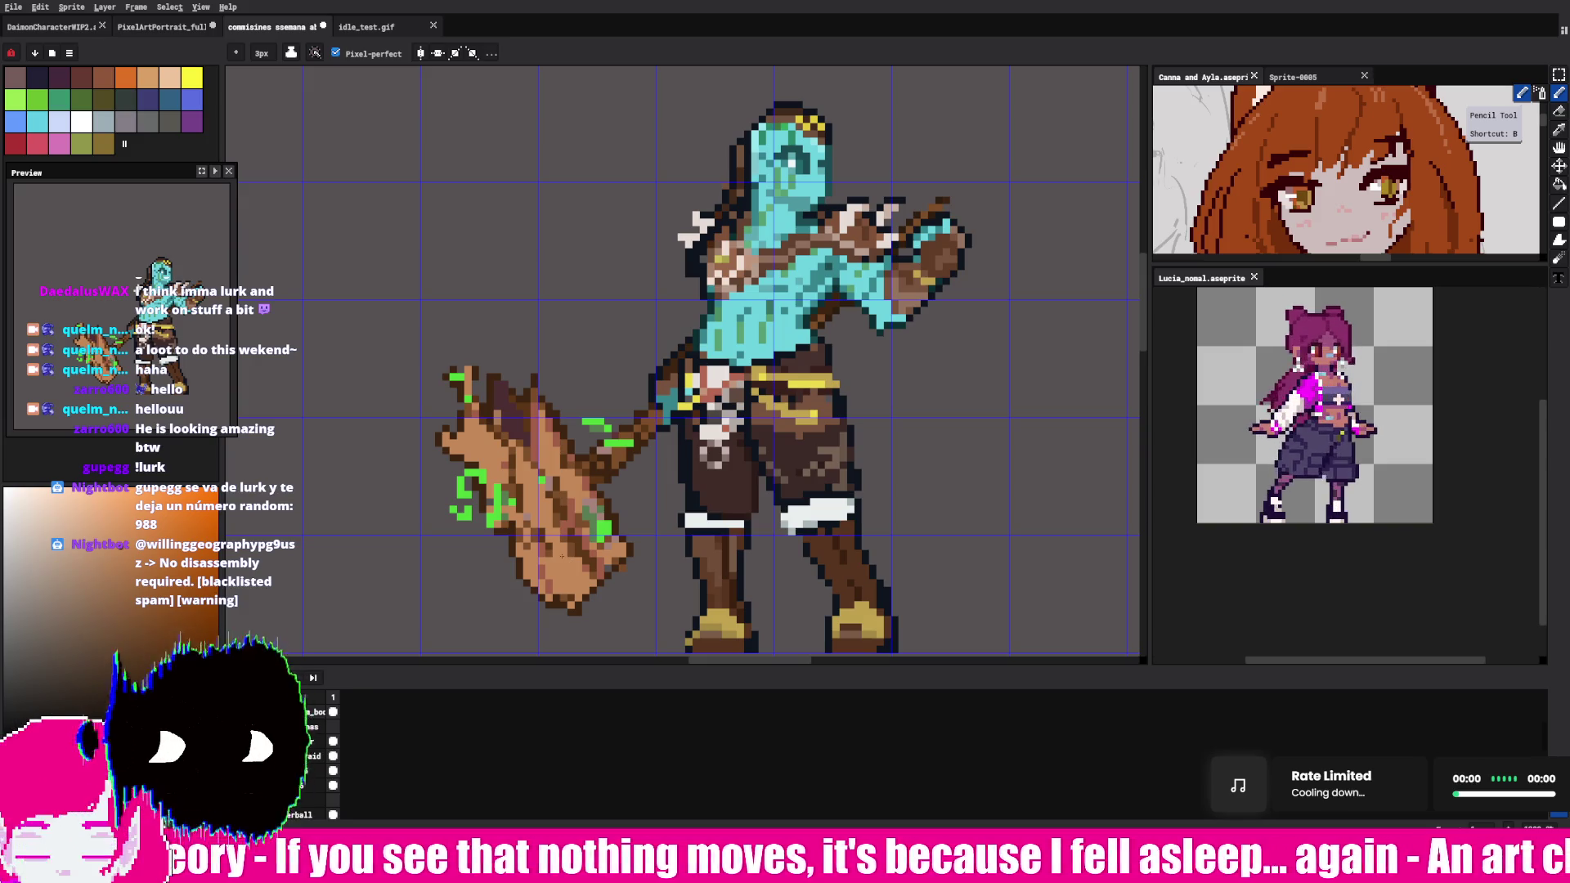
left_click(521, 424, "alt")
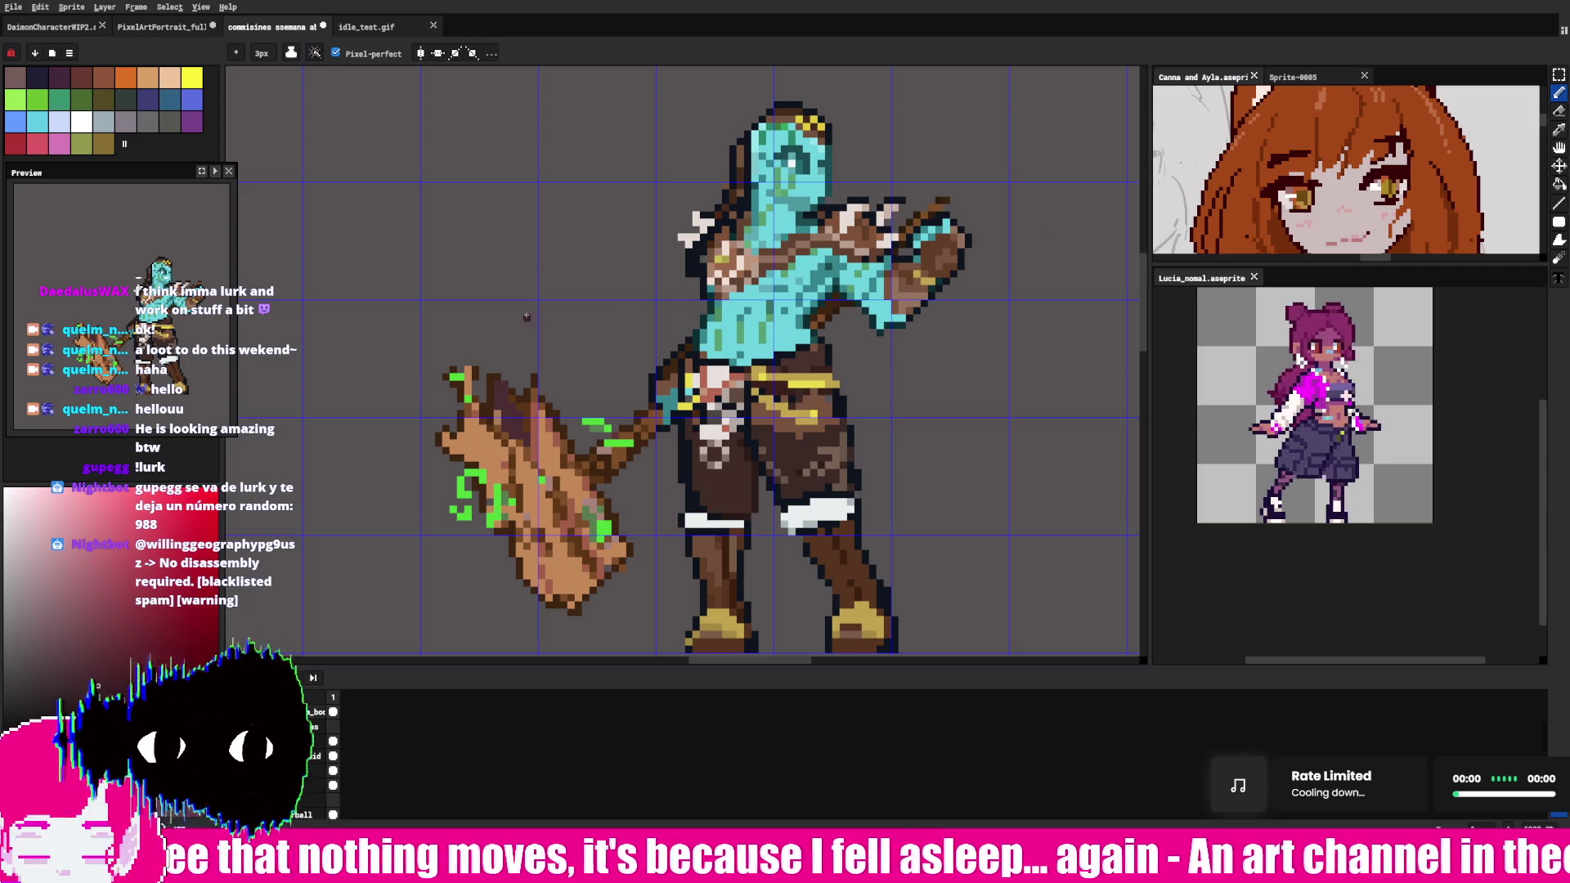
left_click(498, 414, "alt")
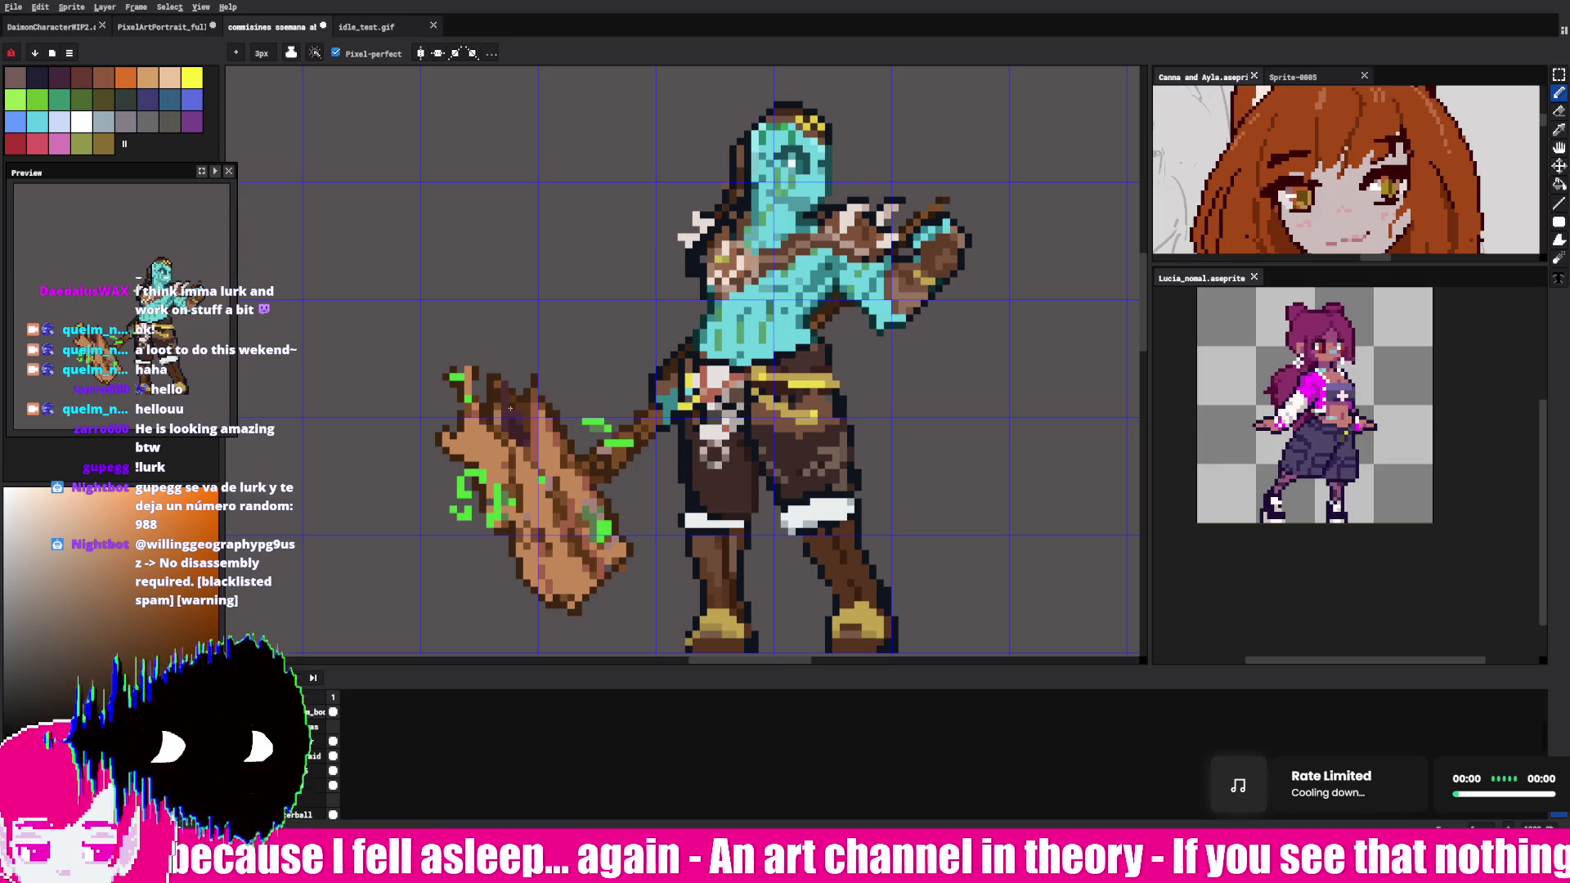
left_click(511, 423, "alt")
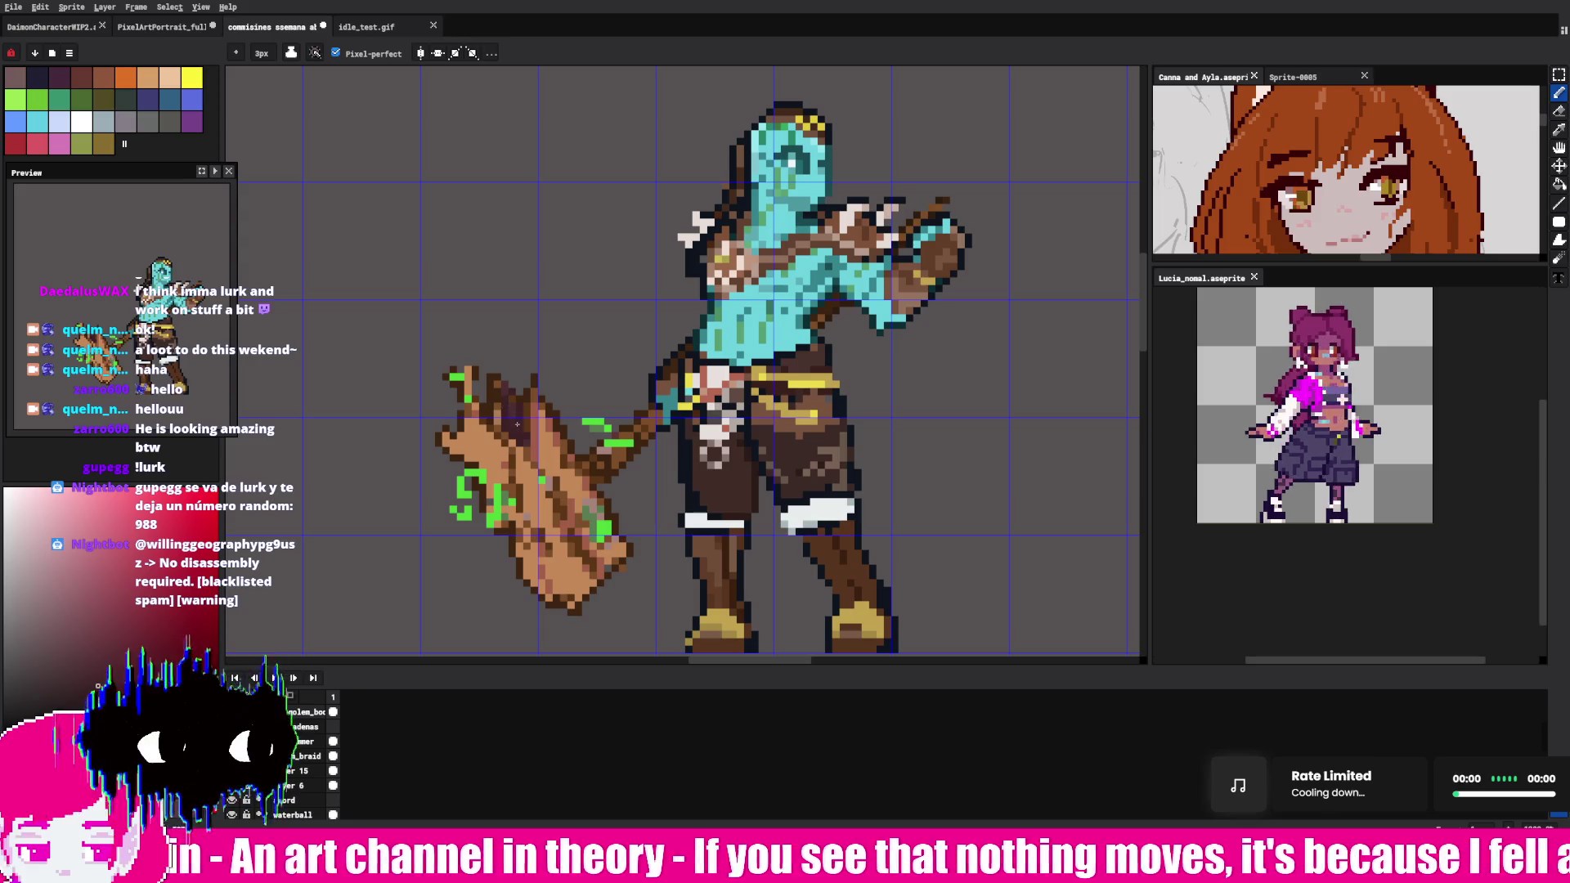
key("q")
left_click_drag(515, 425, 542, 346)
key("ctrl+d")
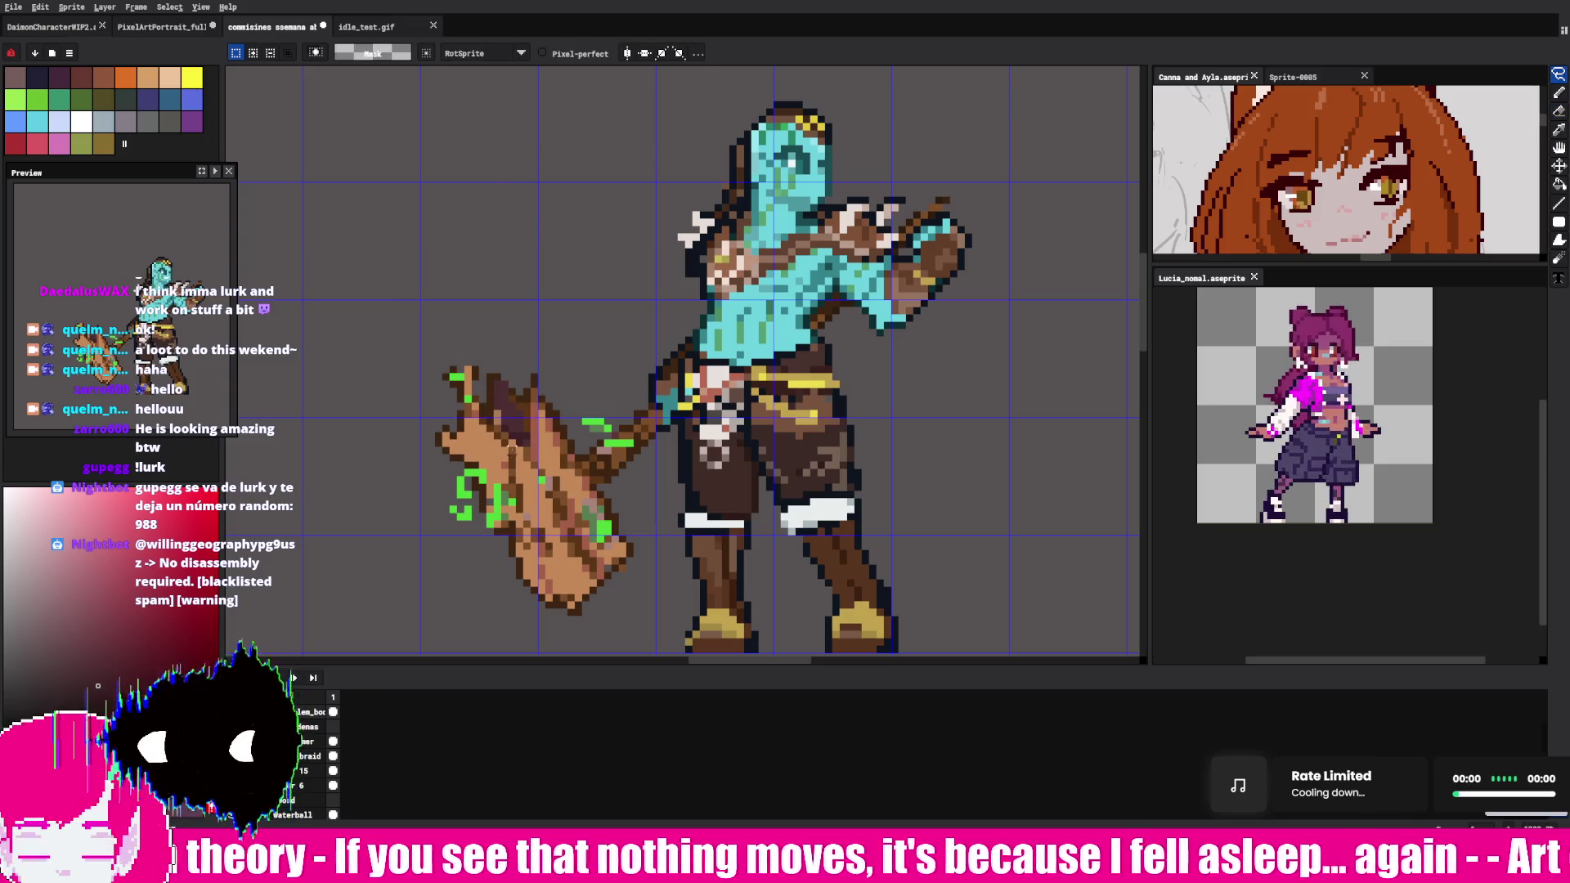
key("i")
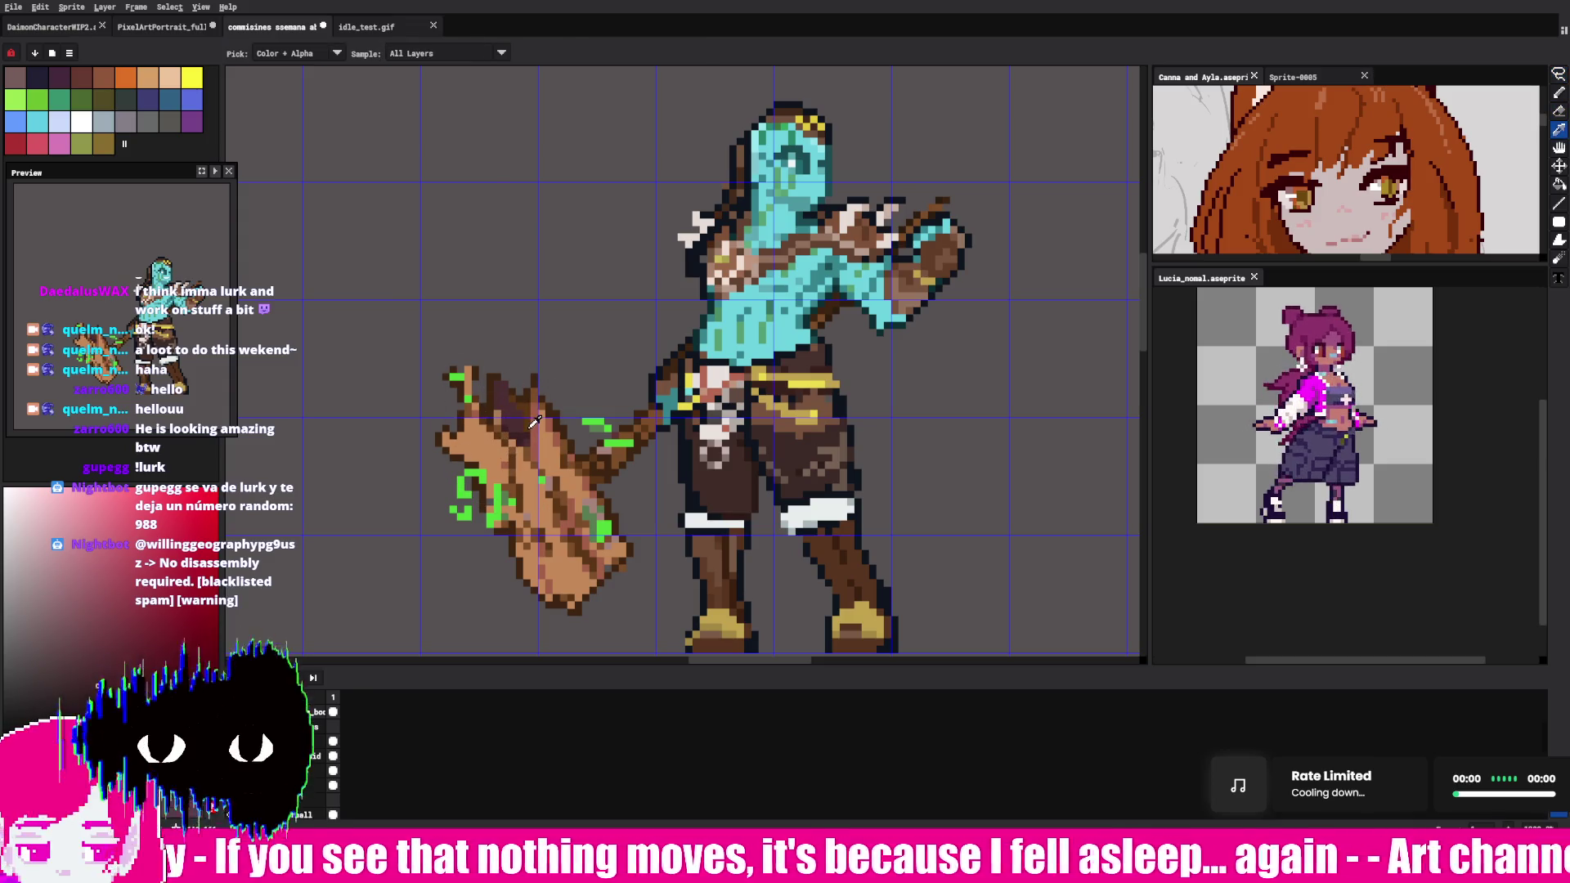
key("m")
key("b")
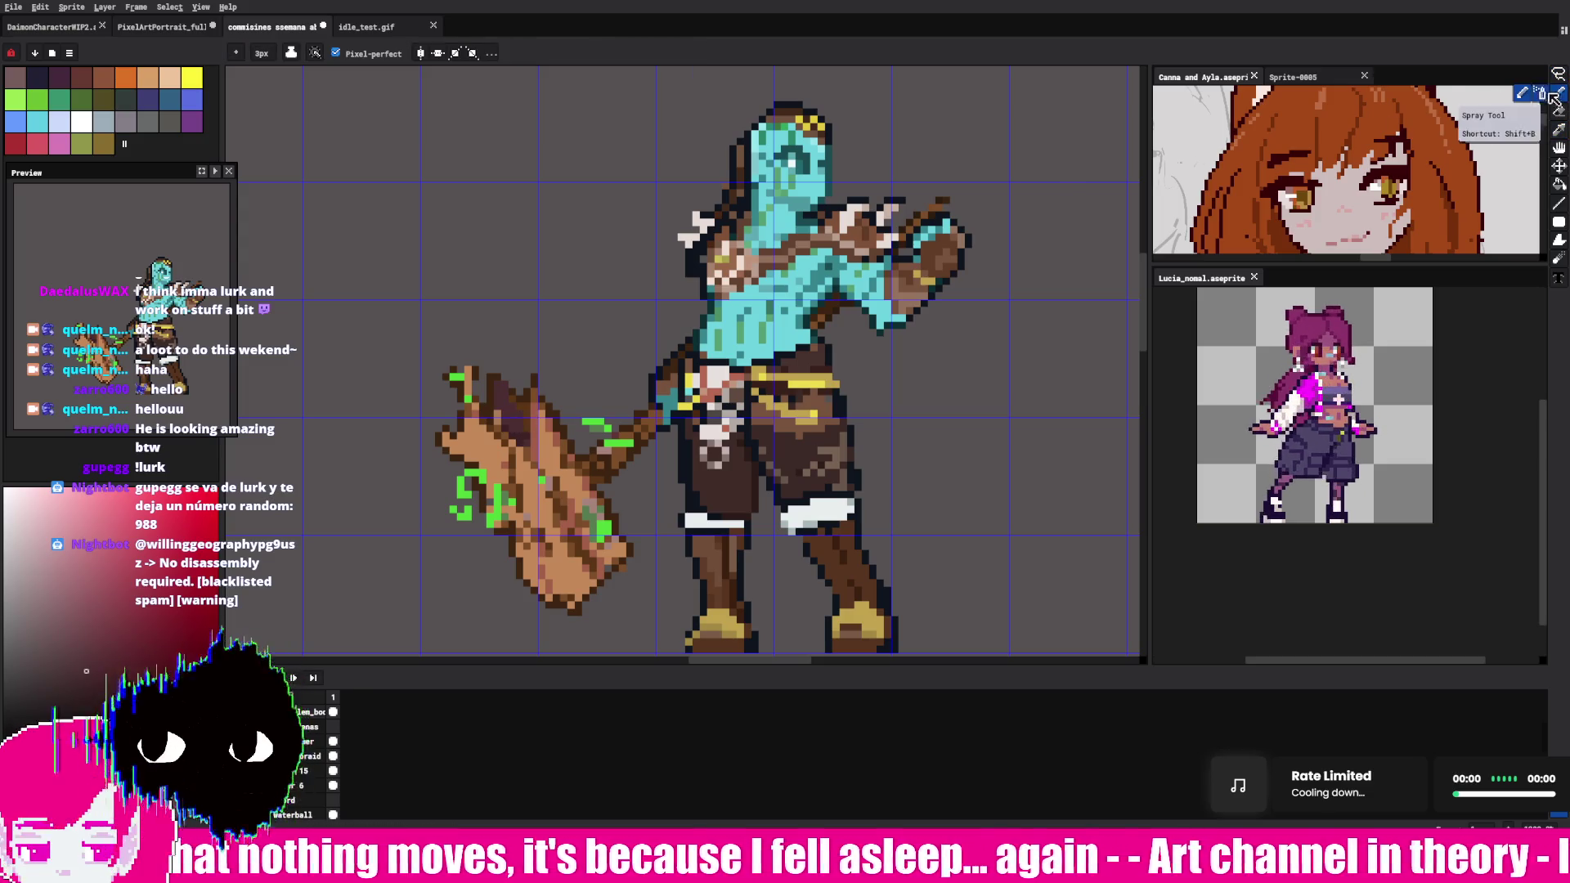
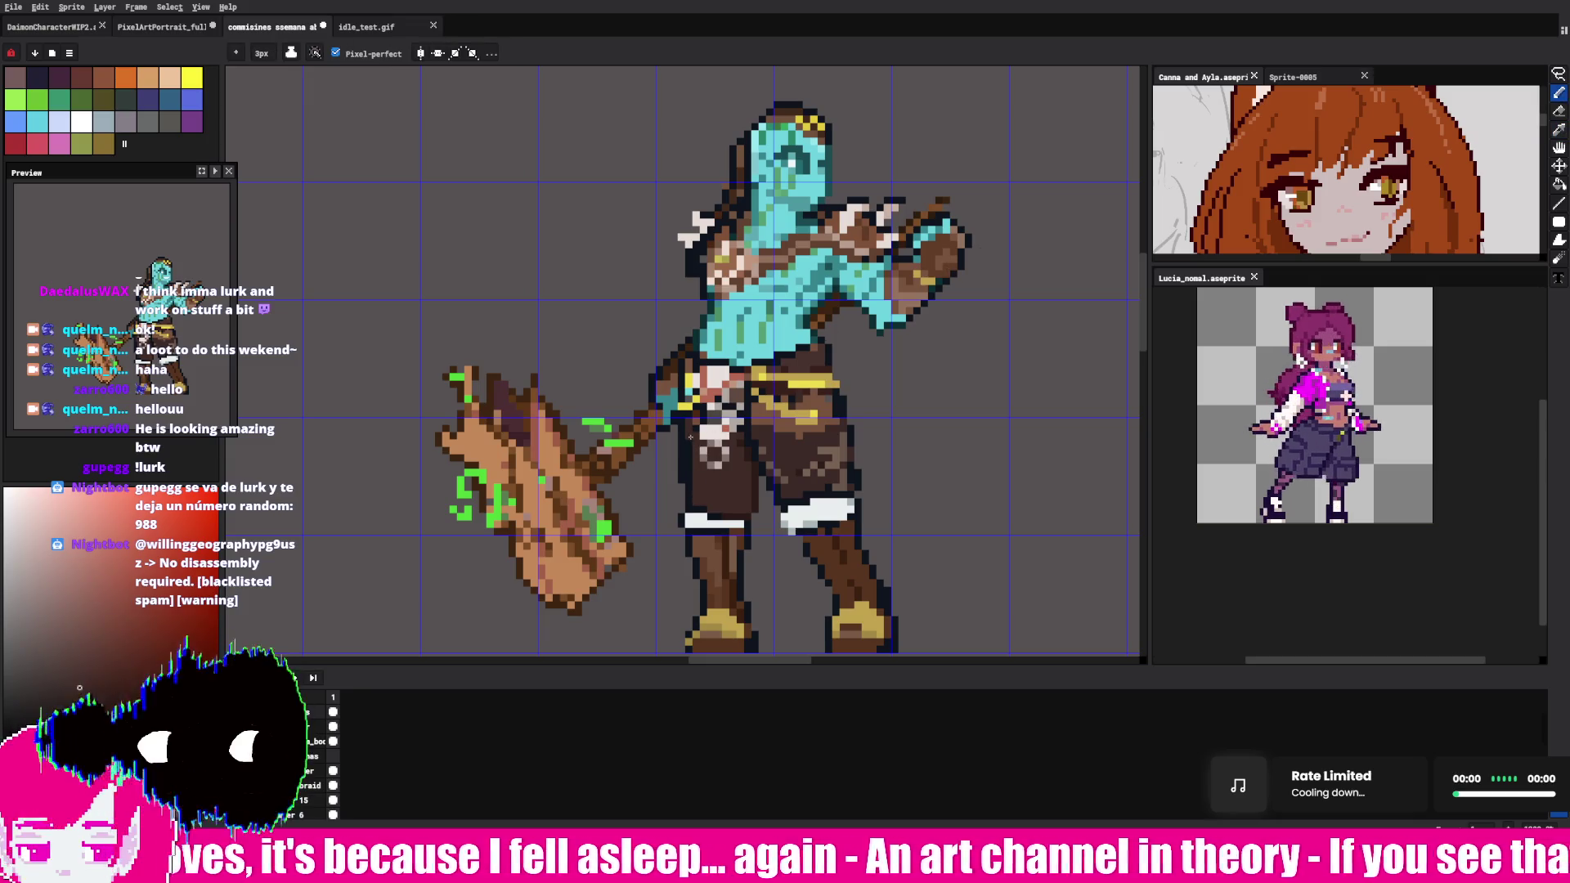
- Eyedrop a reddish-brown shading tone from the golem's existing pants
key("alt")
key("alt")
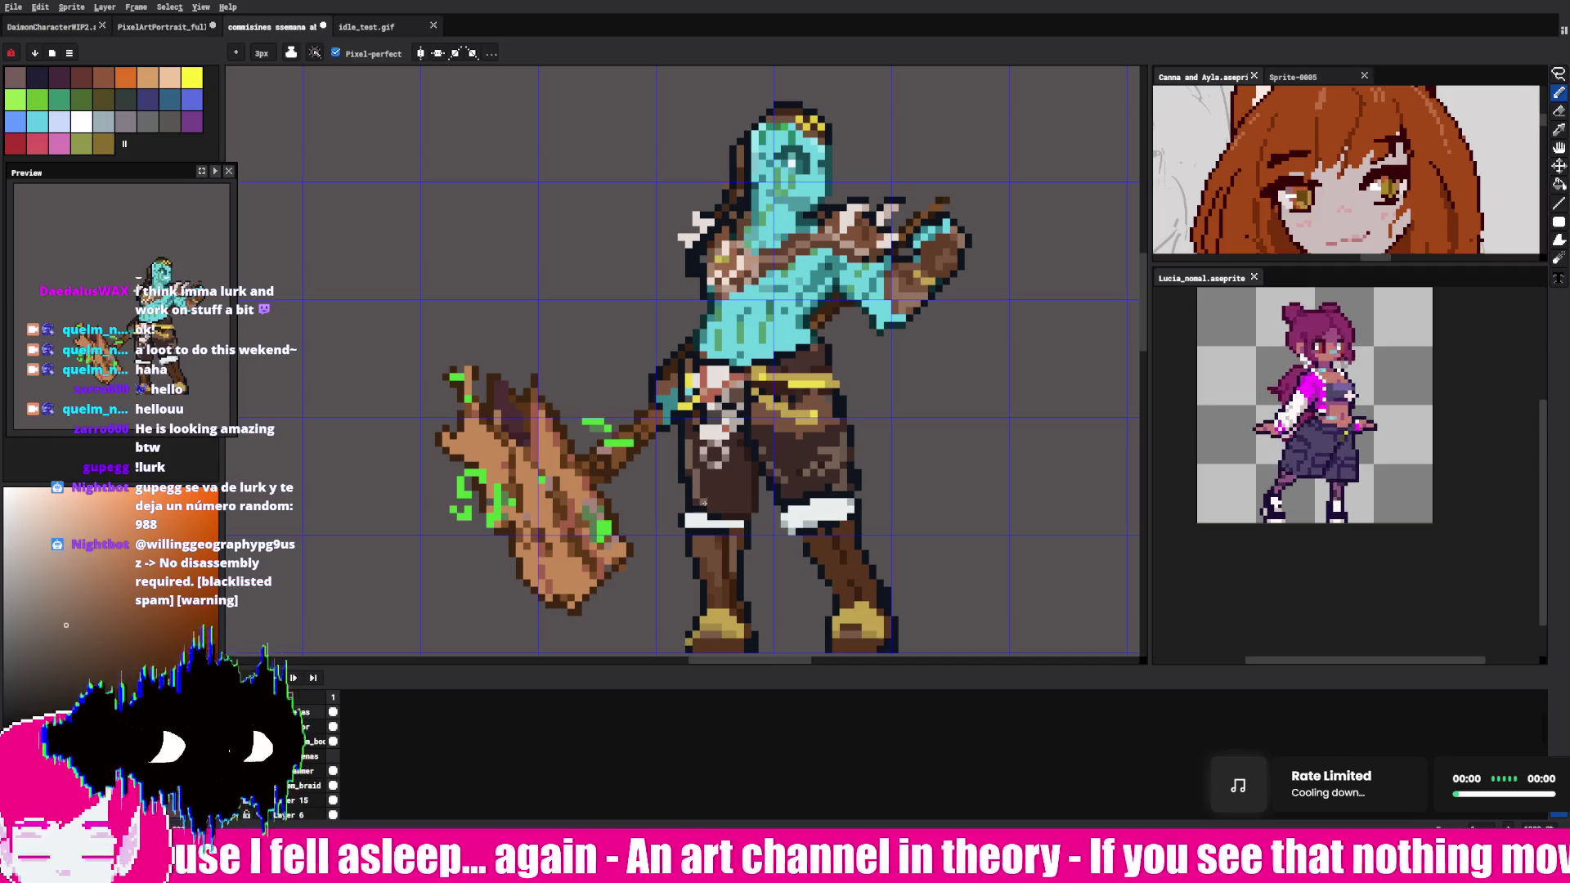
key("alt")
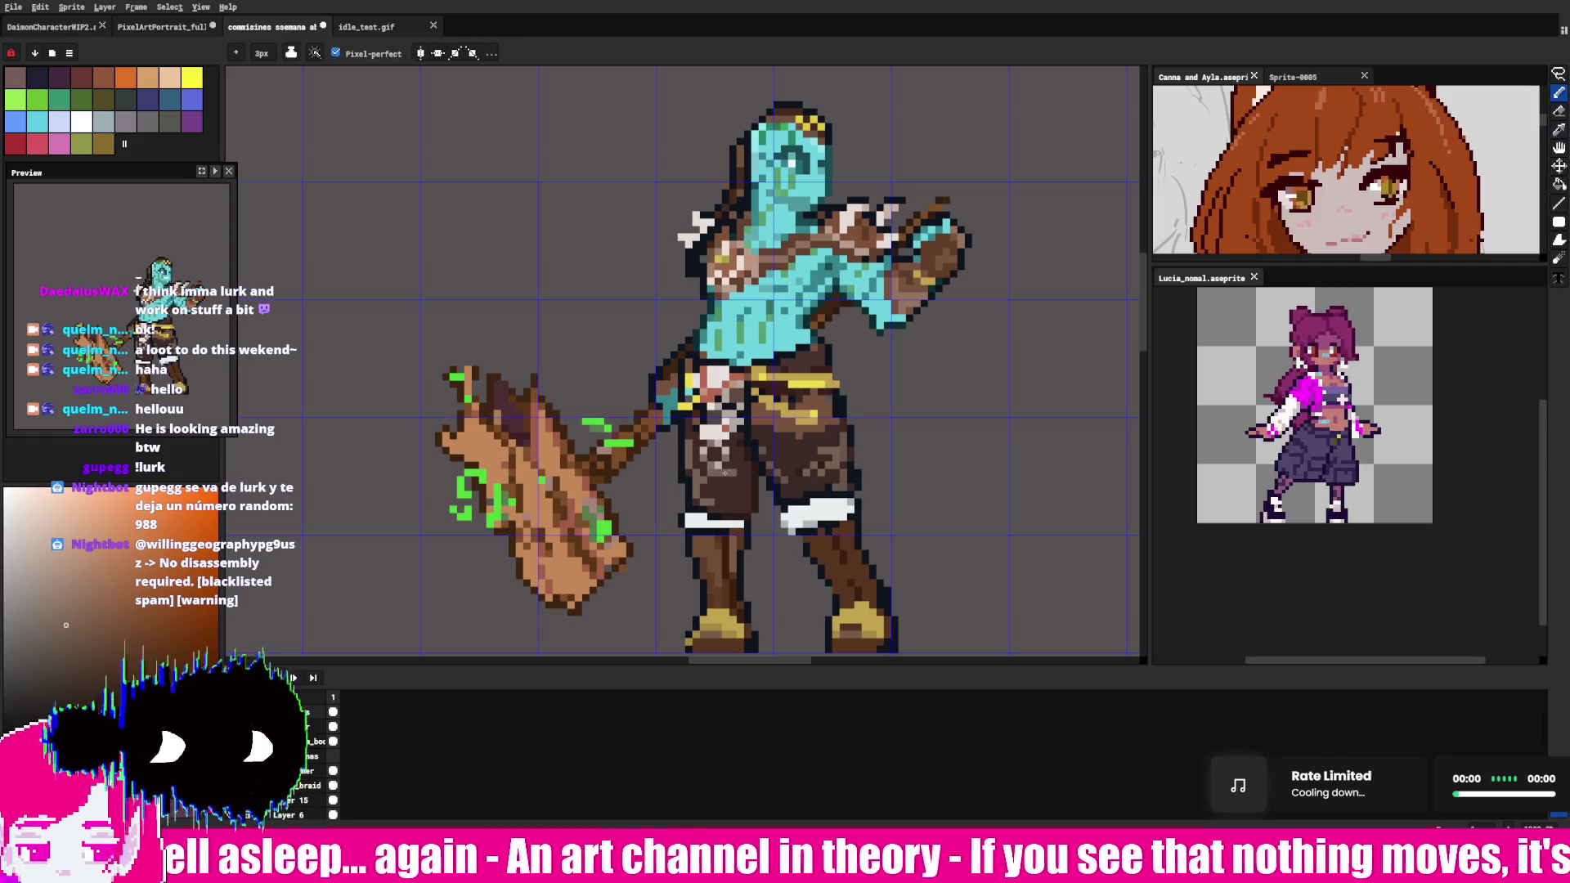
key("alt")
key("alt")
key("alt")
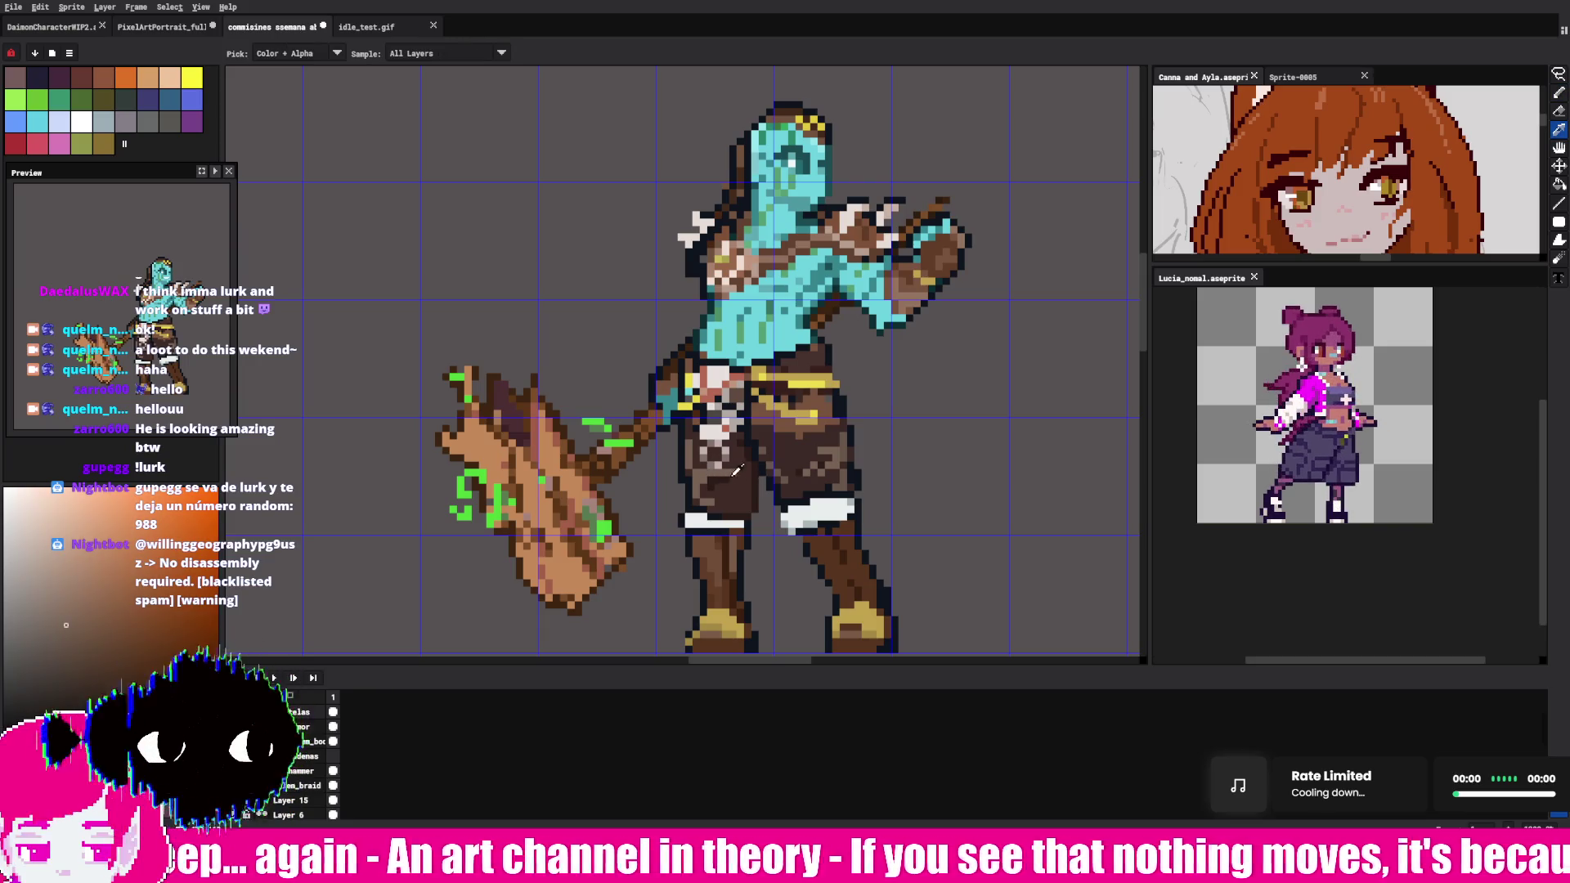
key("alt")
left_click(734, 466, "alt")
key("alt")
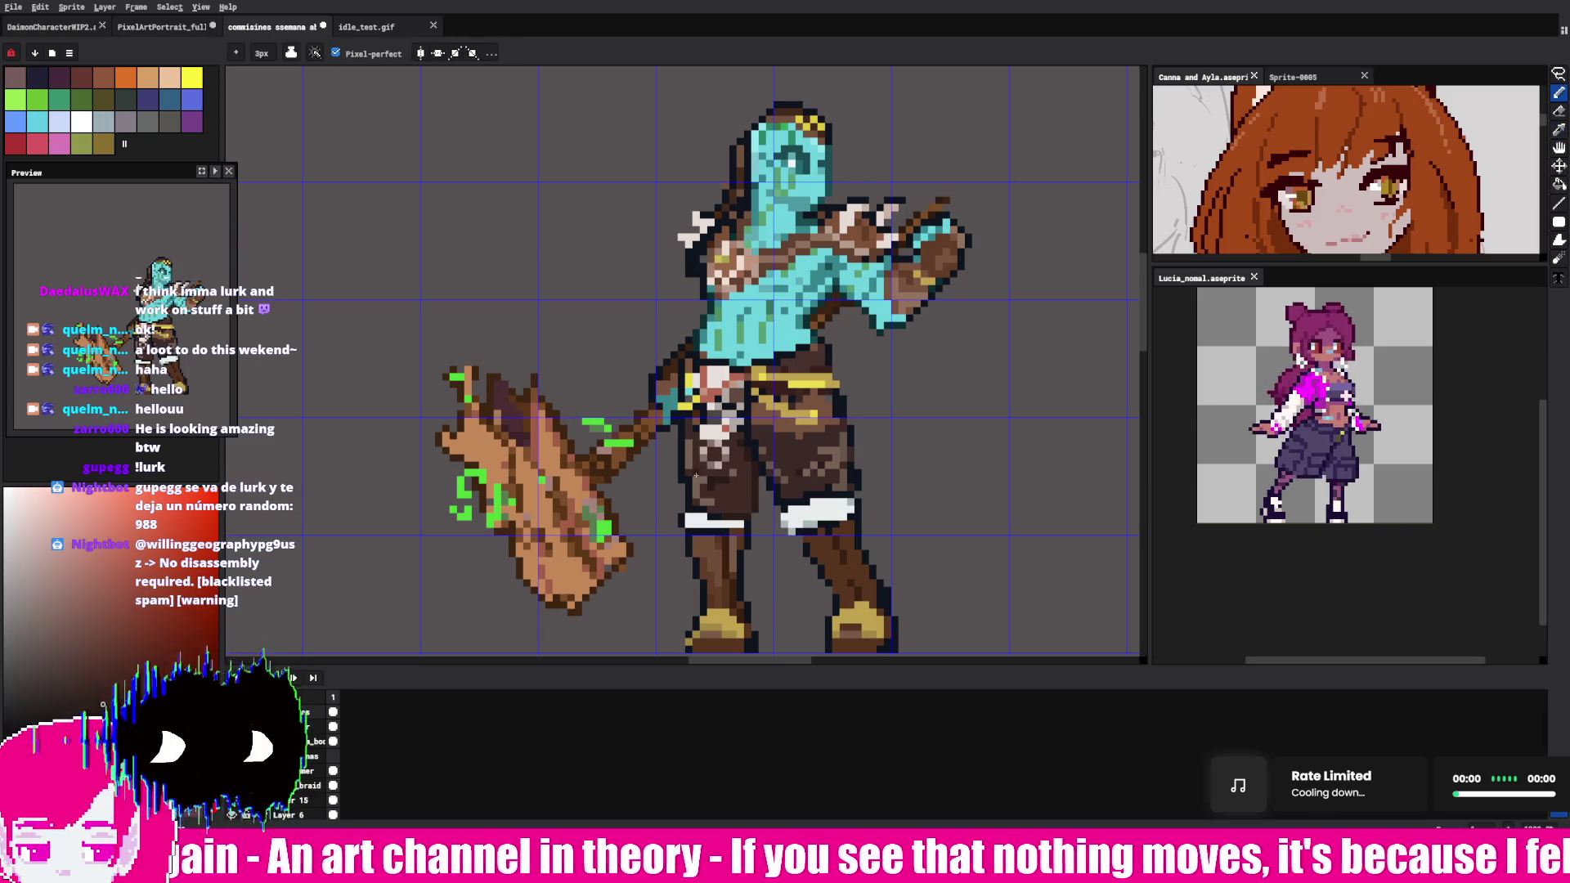
- Paint darker brown shading pixels across the pants and onto the golem's leg
left_click(696, 454, "alt")
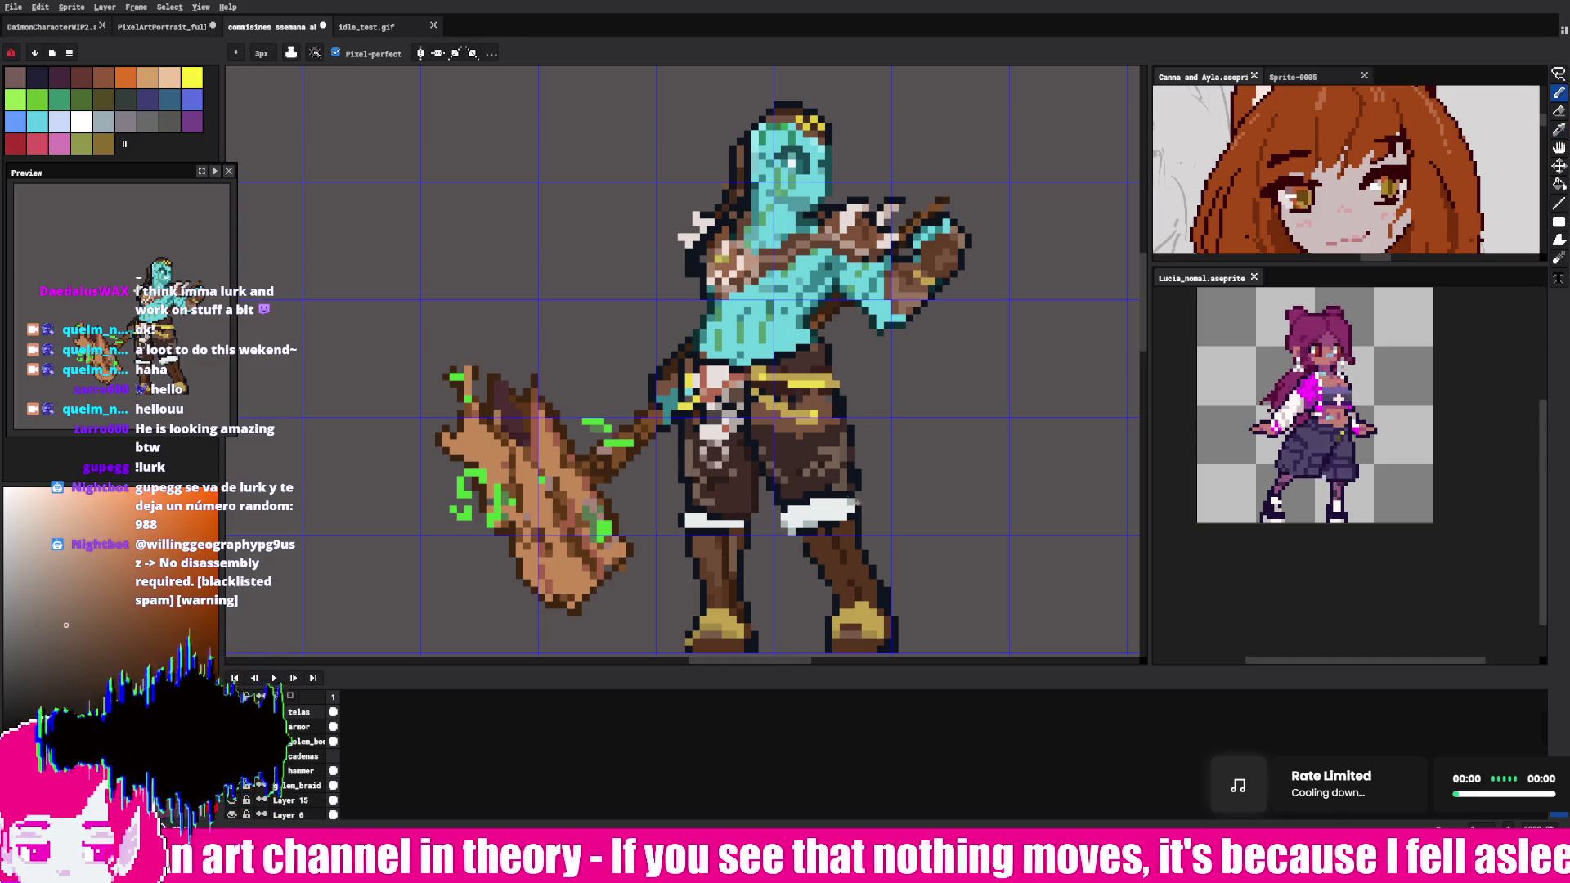
left_click(824, 464, "alt")
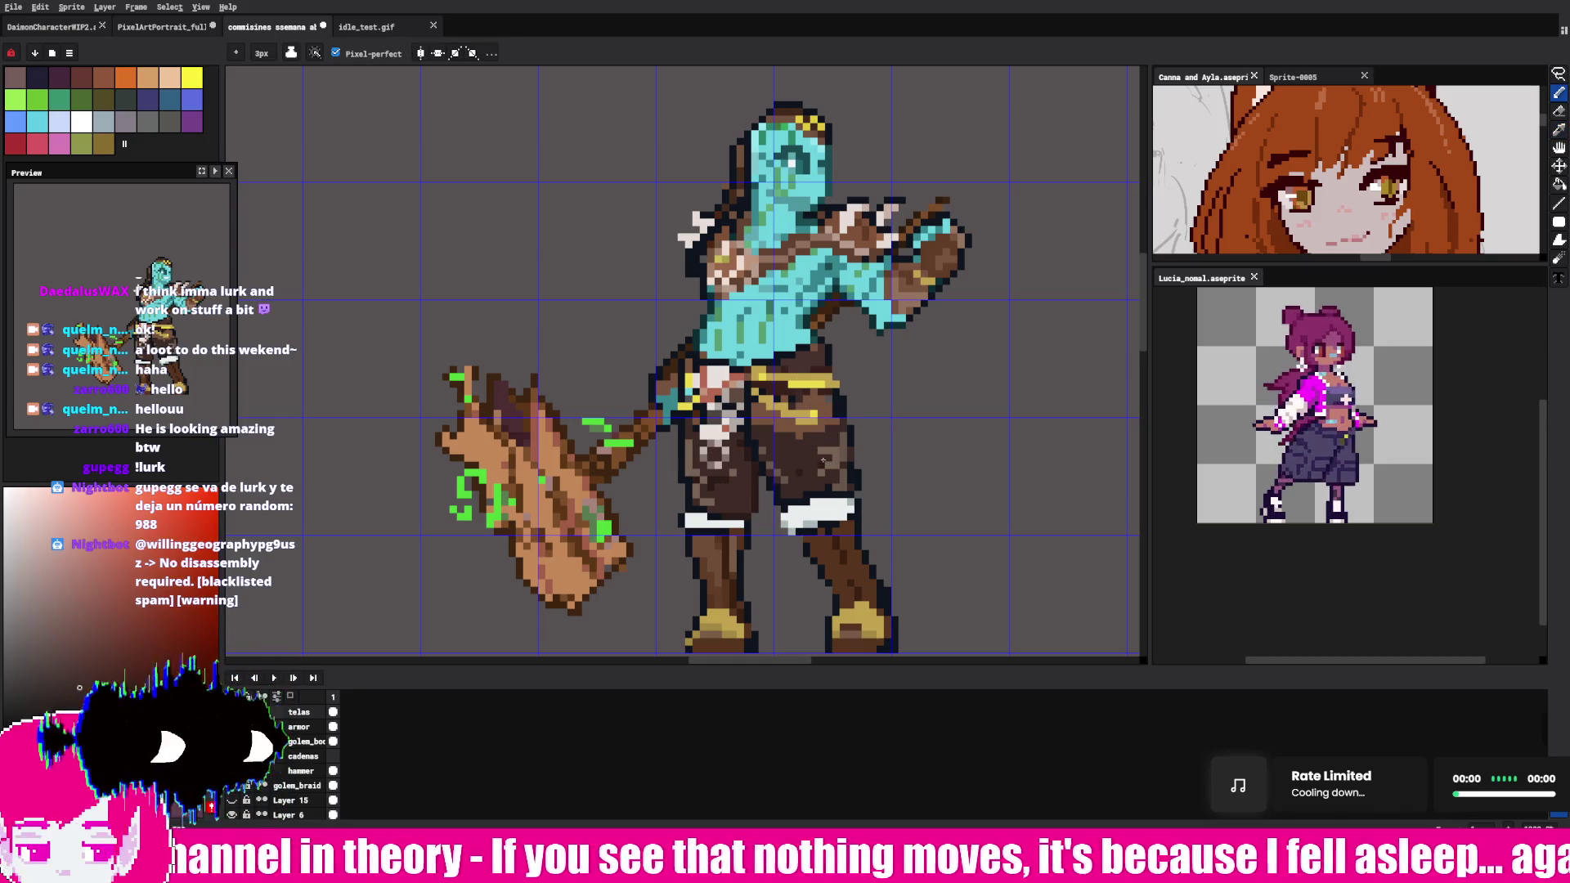
left_click(807, 463, "alt")
left_click(789, 463)
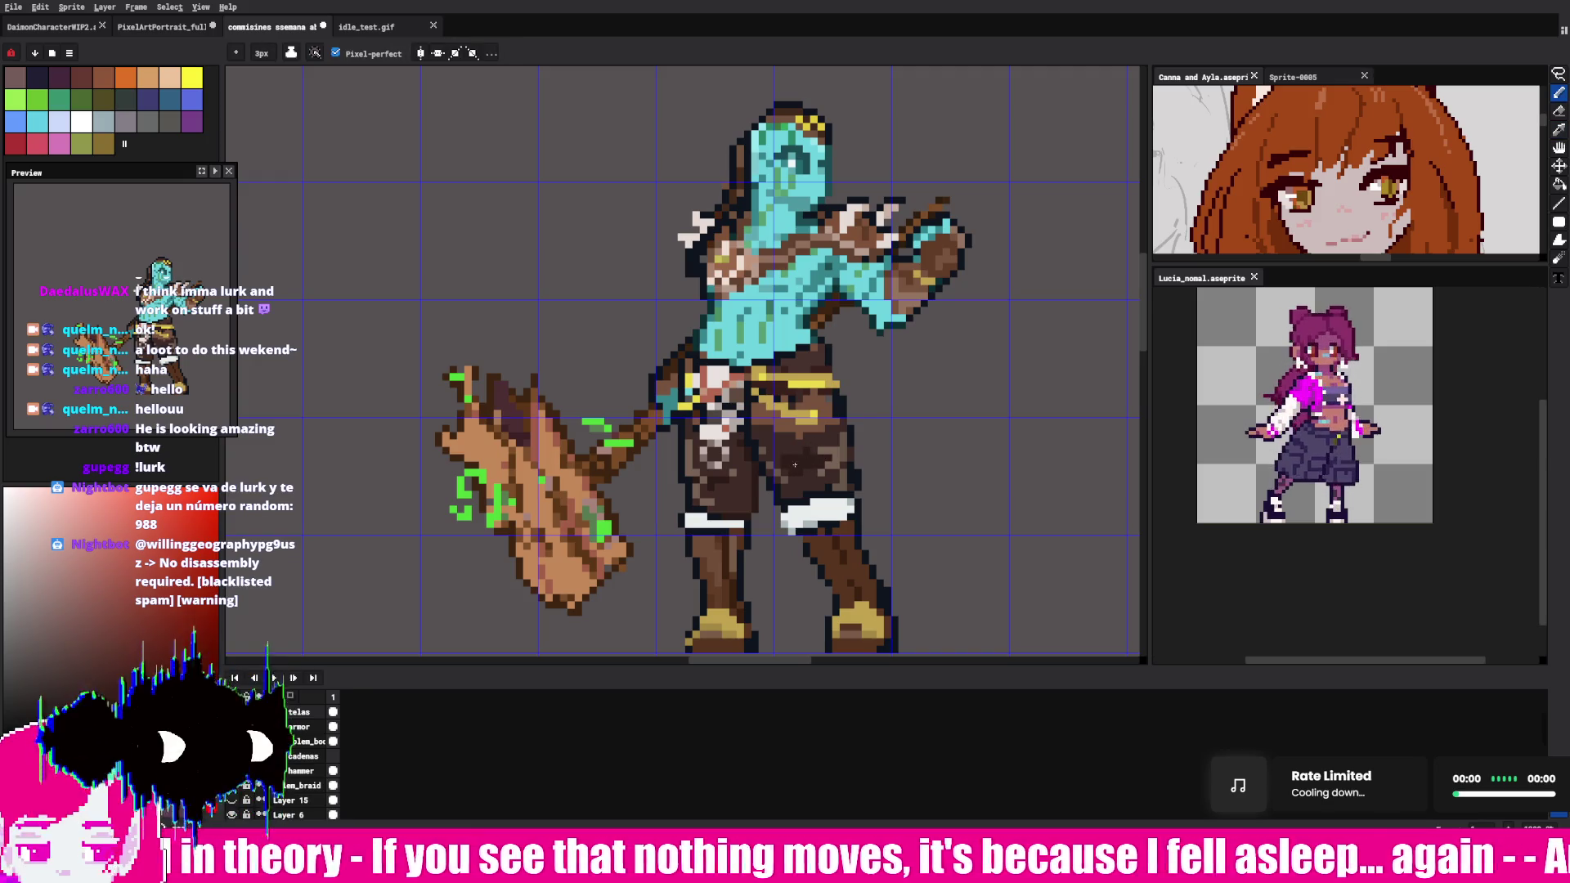
left_click(807, 456)
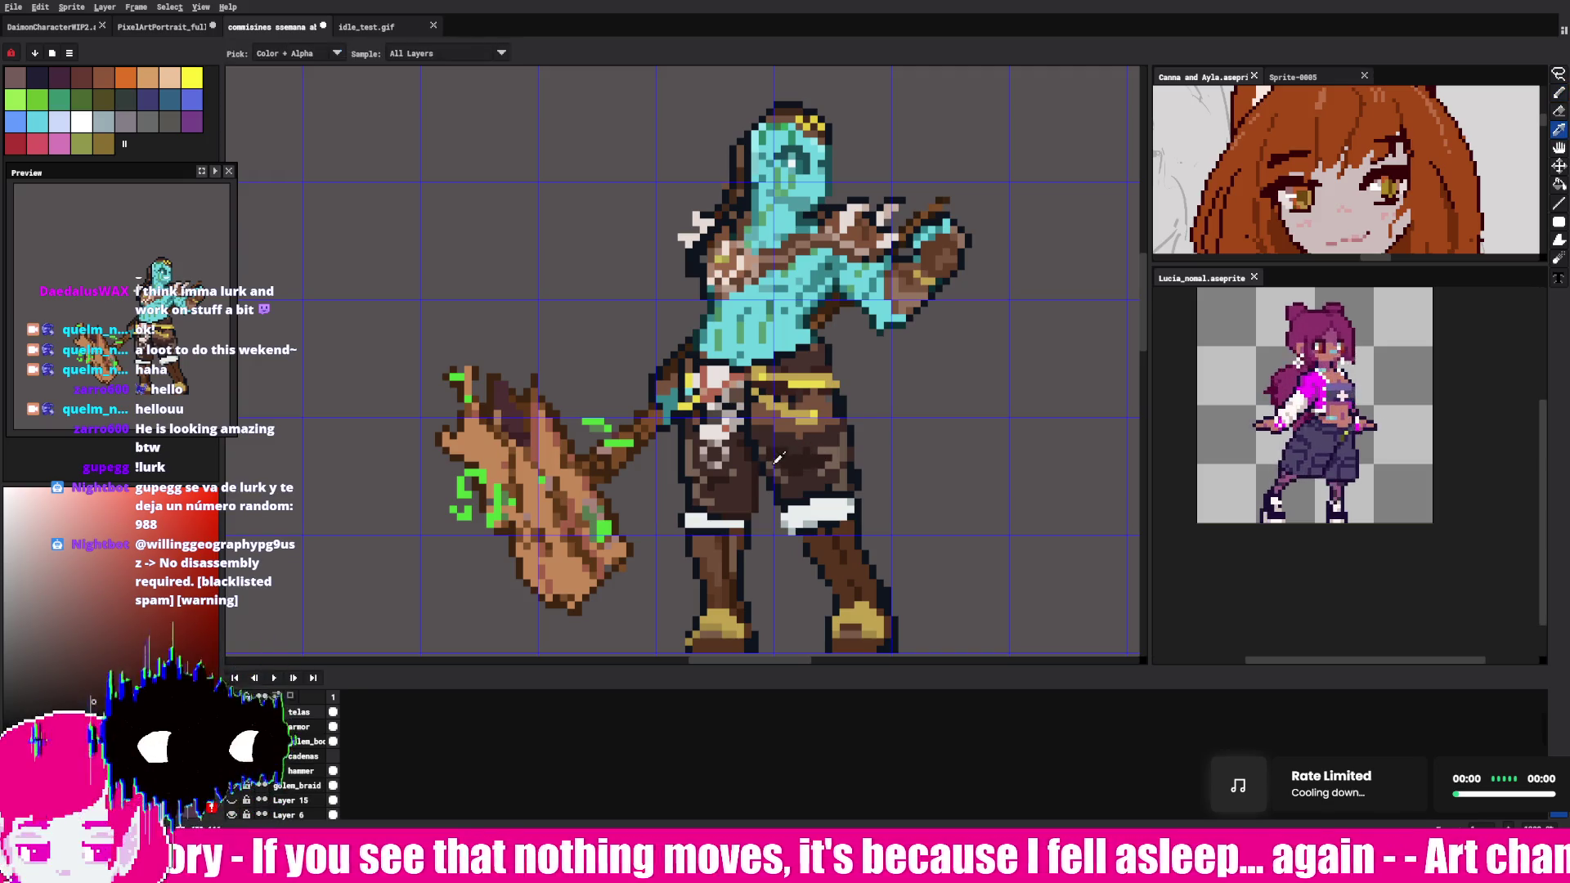
left_click(784, 453, "alt")
left_click(777, 467, "alt")
- Add remaining shading pixels on both legs, then begin a lasso outline at the right leg
left_click(797, 457, "alt")
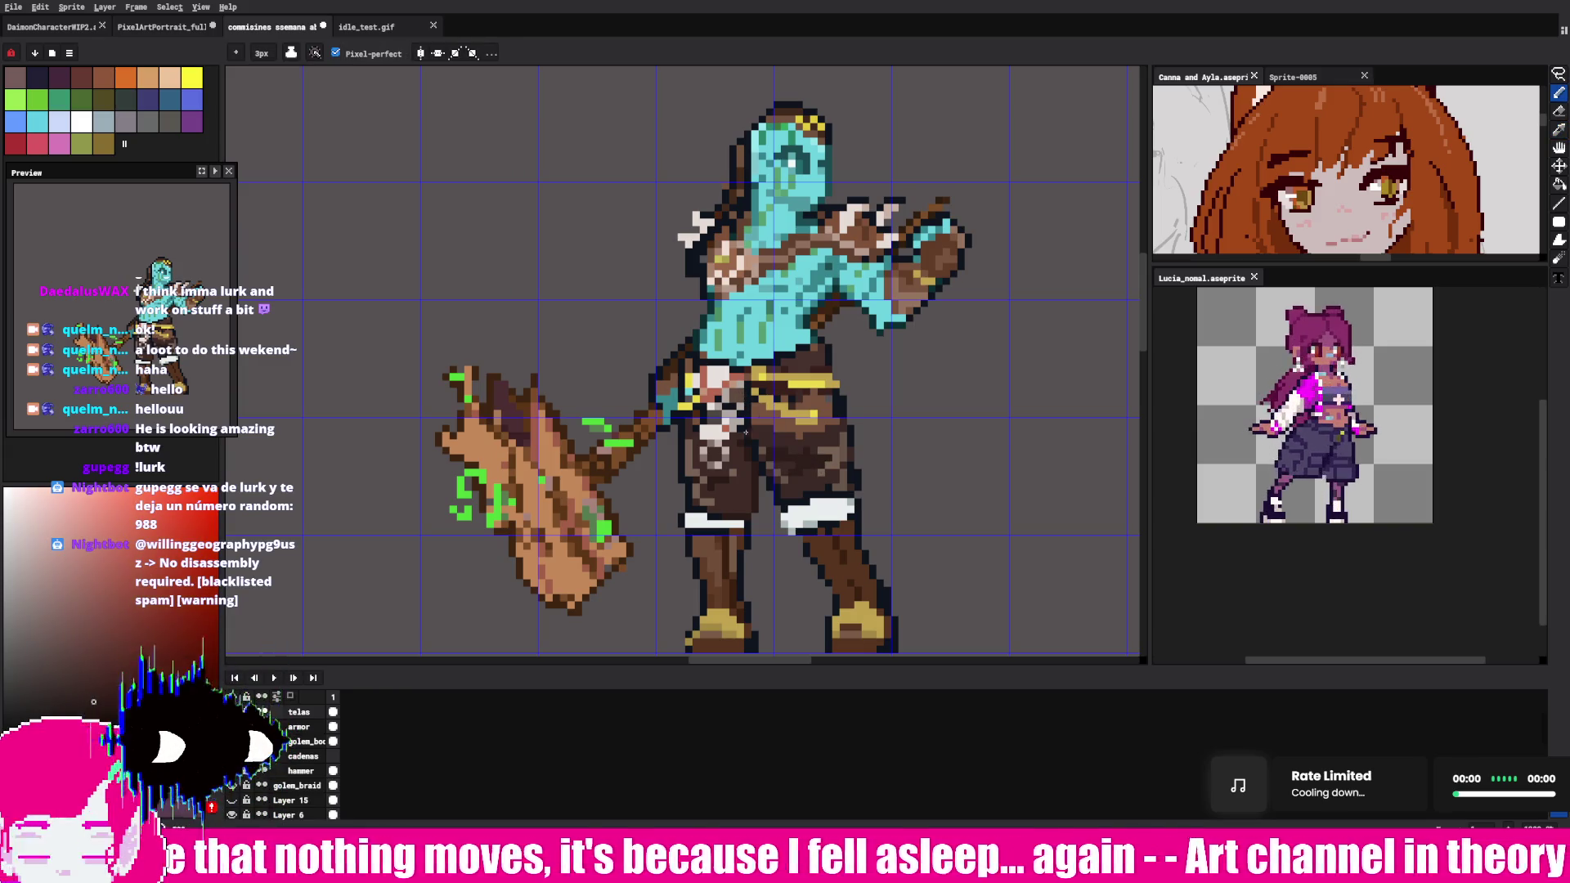
left_click(797, 439)
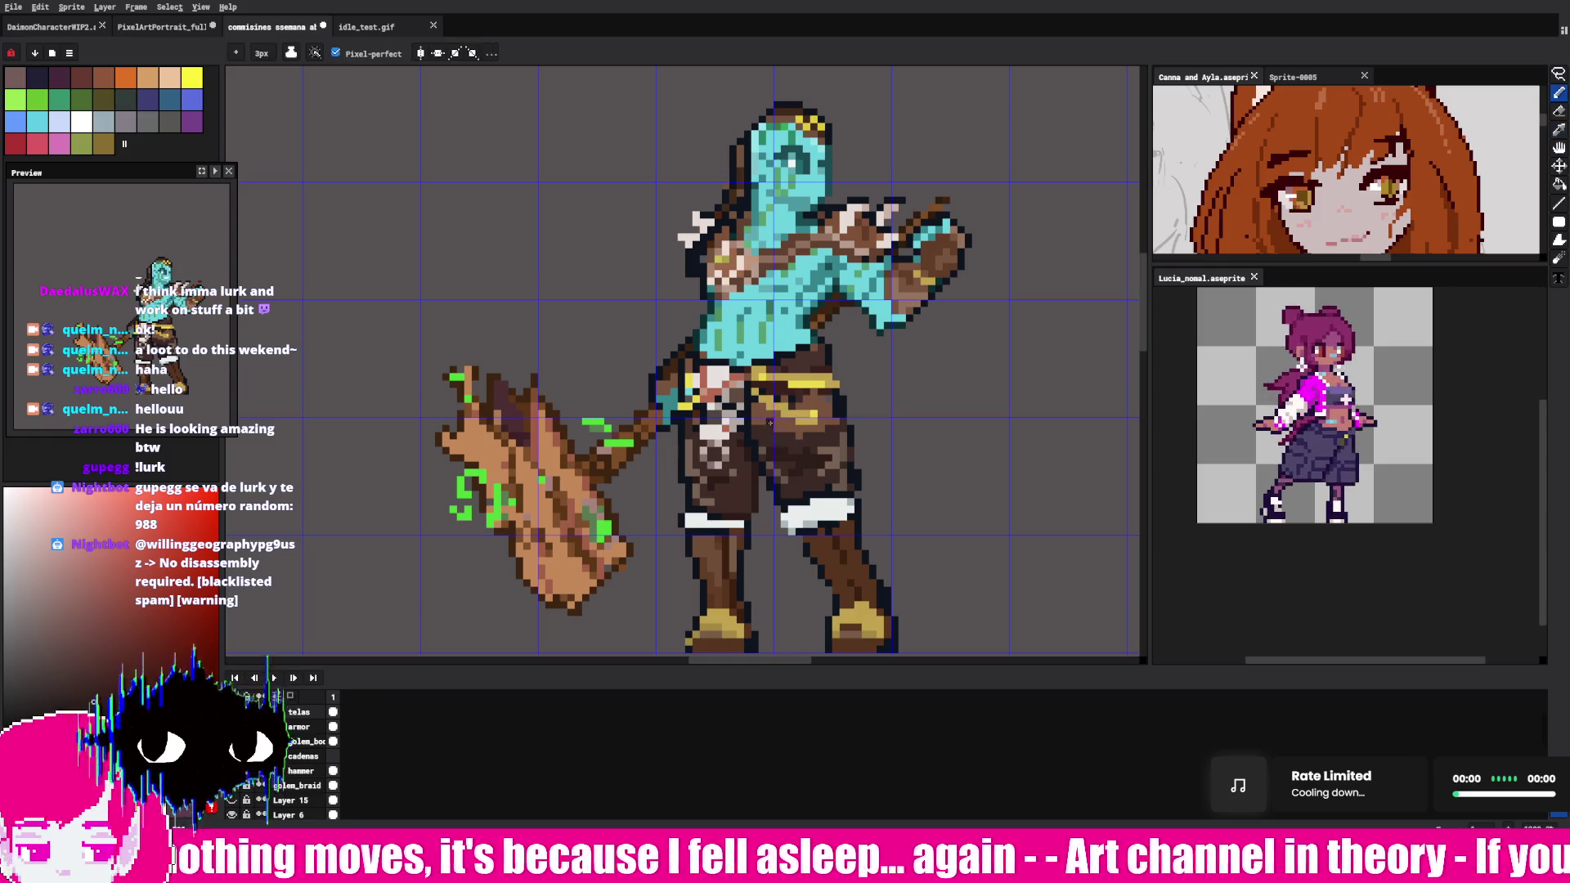
left_click(710, 460)
left_click(785, 442, "alt")
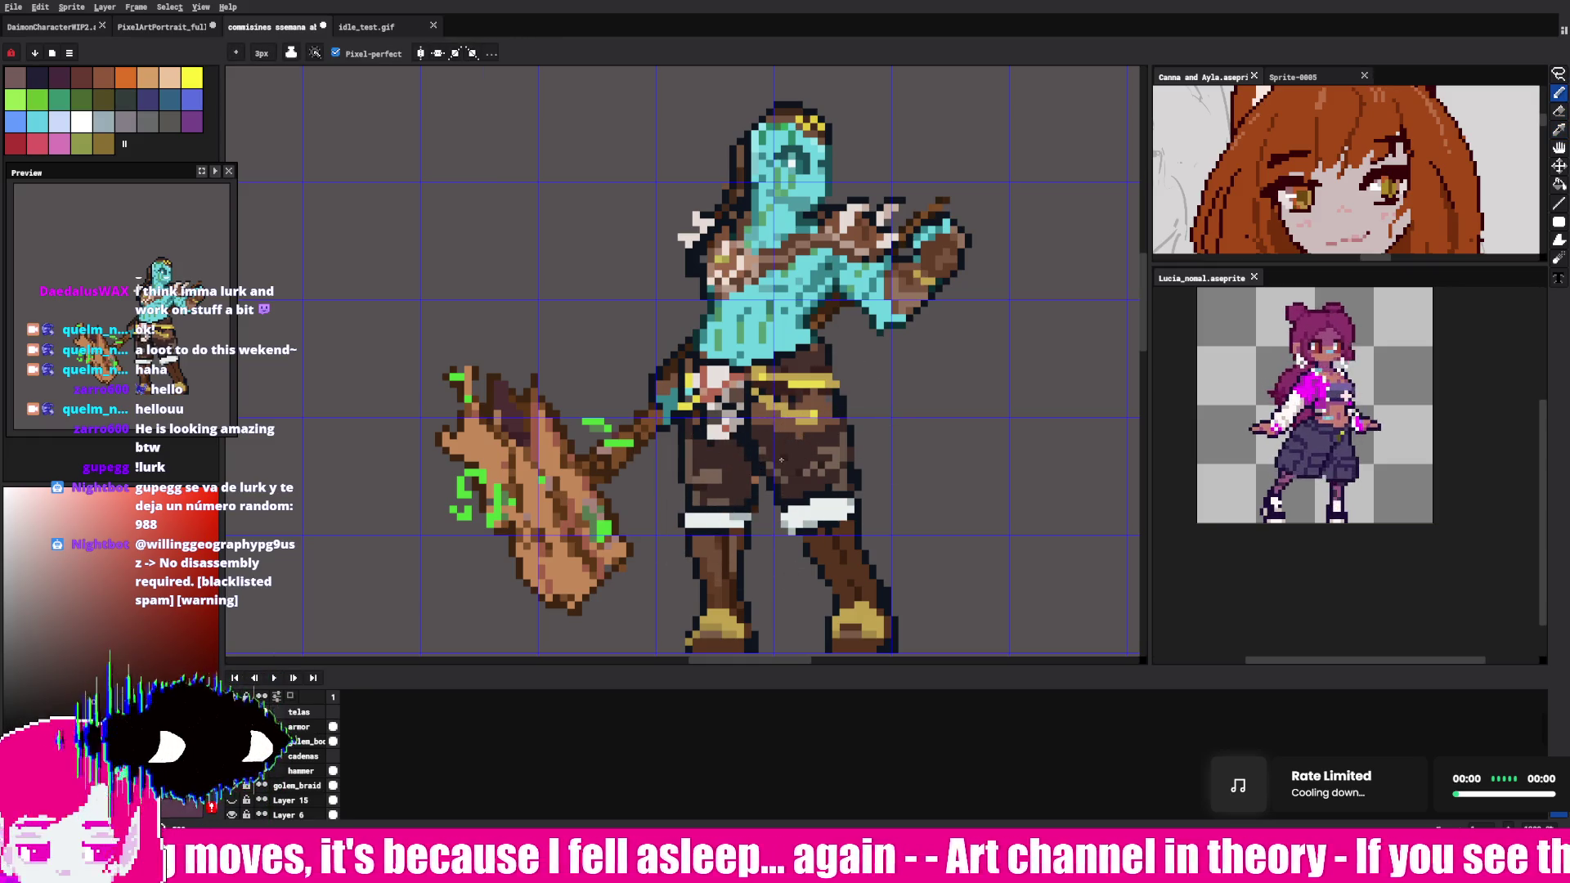
key("q")
mouse_move(902, 381)
left_mouse_down()
mouse_move(756, 620)
mouse_move(901, 381)
left_mouse_up()
- Reset the selection, lasso the right leg and lower pants, and sample a brown from the leg
key("ctrl+d")
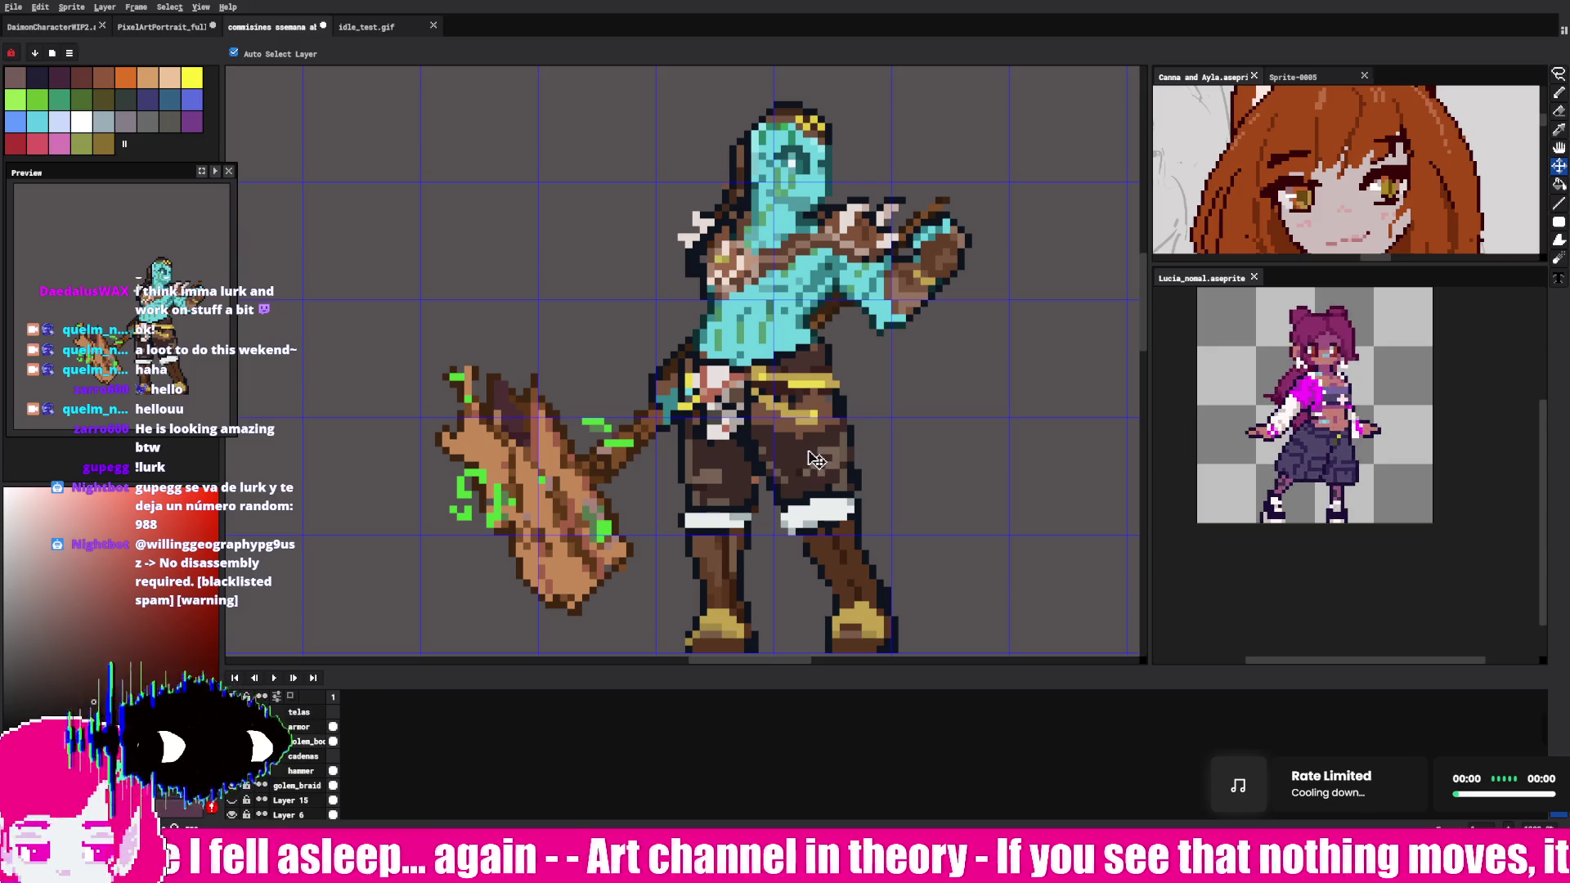
left_click_drag(810, 473, 816, 469)
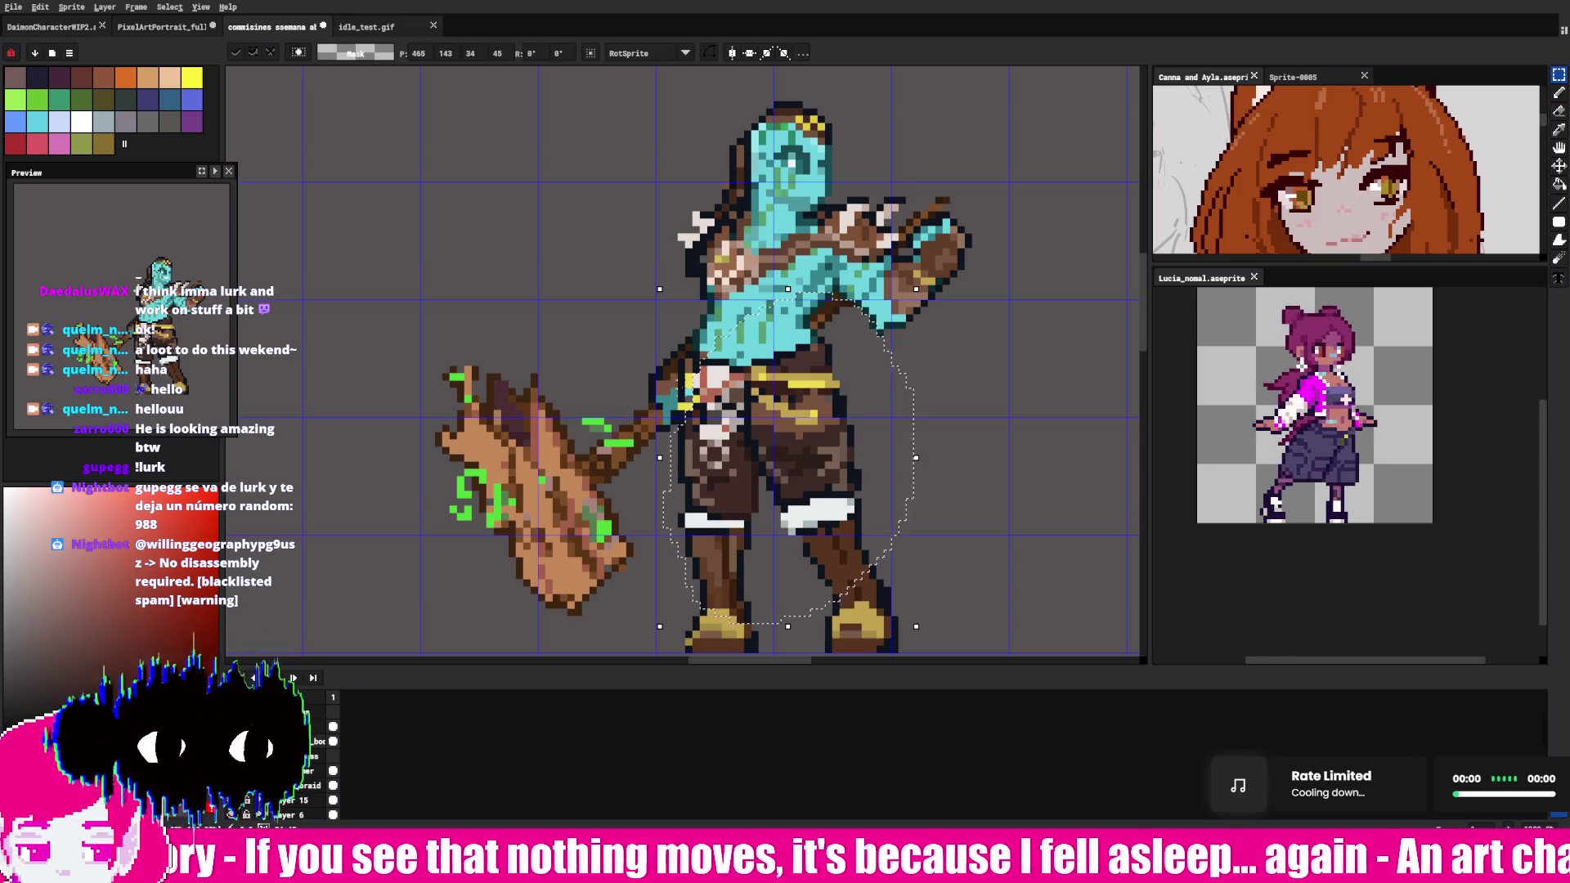
left_click(733, 444, "alt")
- Clear the selection and shade the left leg with a darker brown sampled from it
key("ctrl+d")
left_click(712, 486, "alt")
key("b")
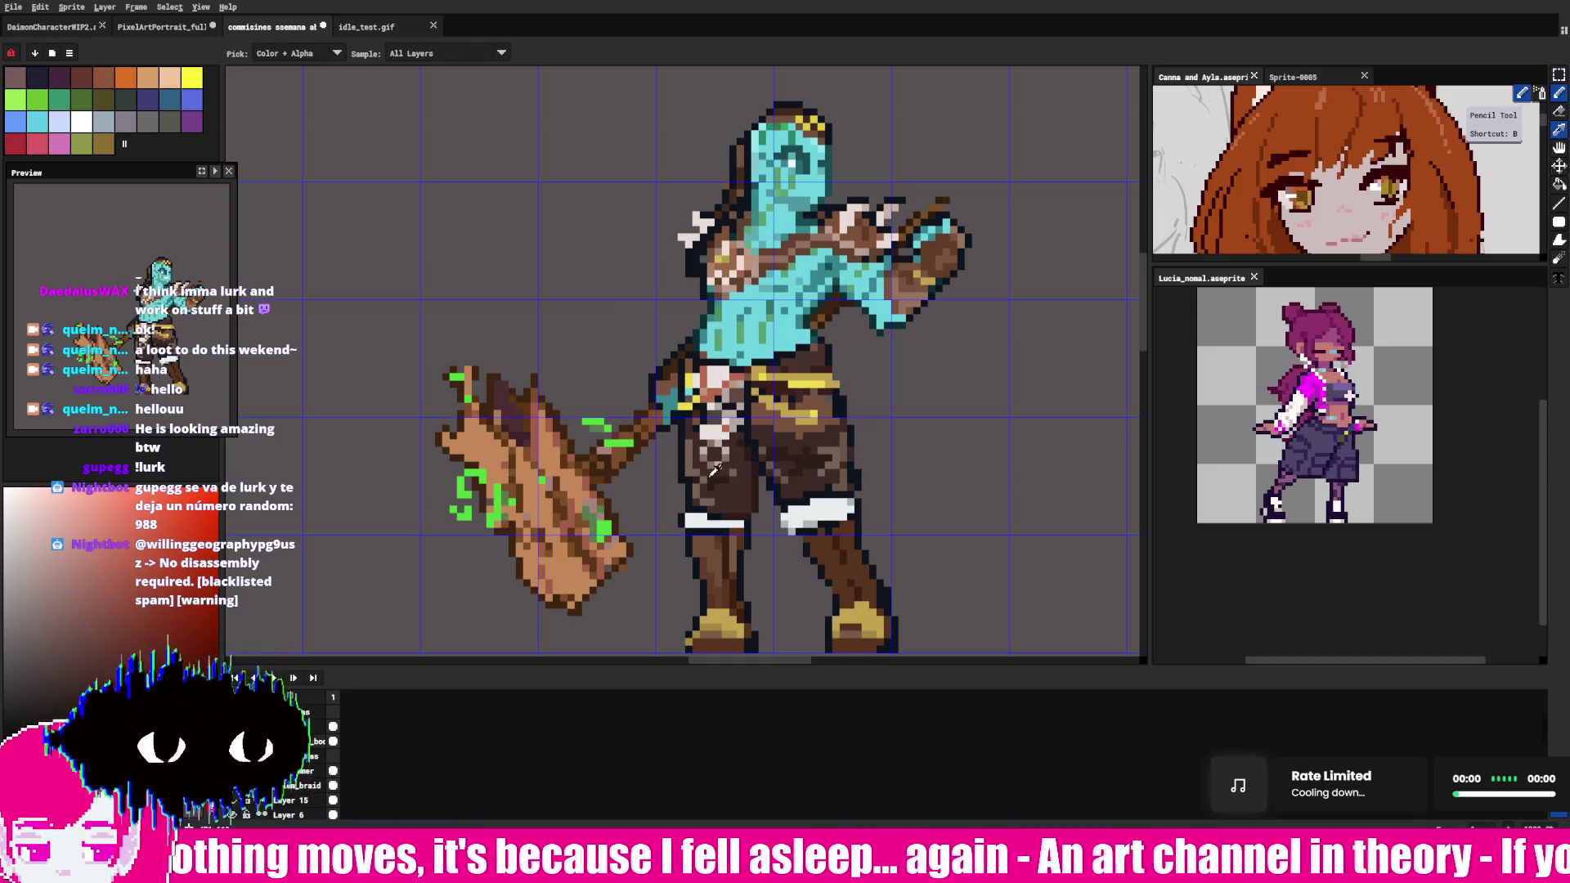
left_click(705, 481)
left_click(700, 501)
left_click(705, 476)
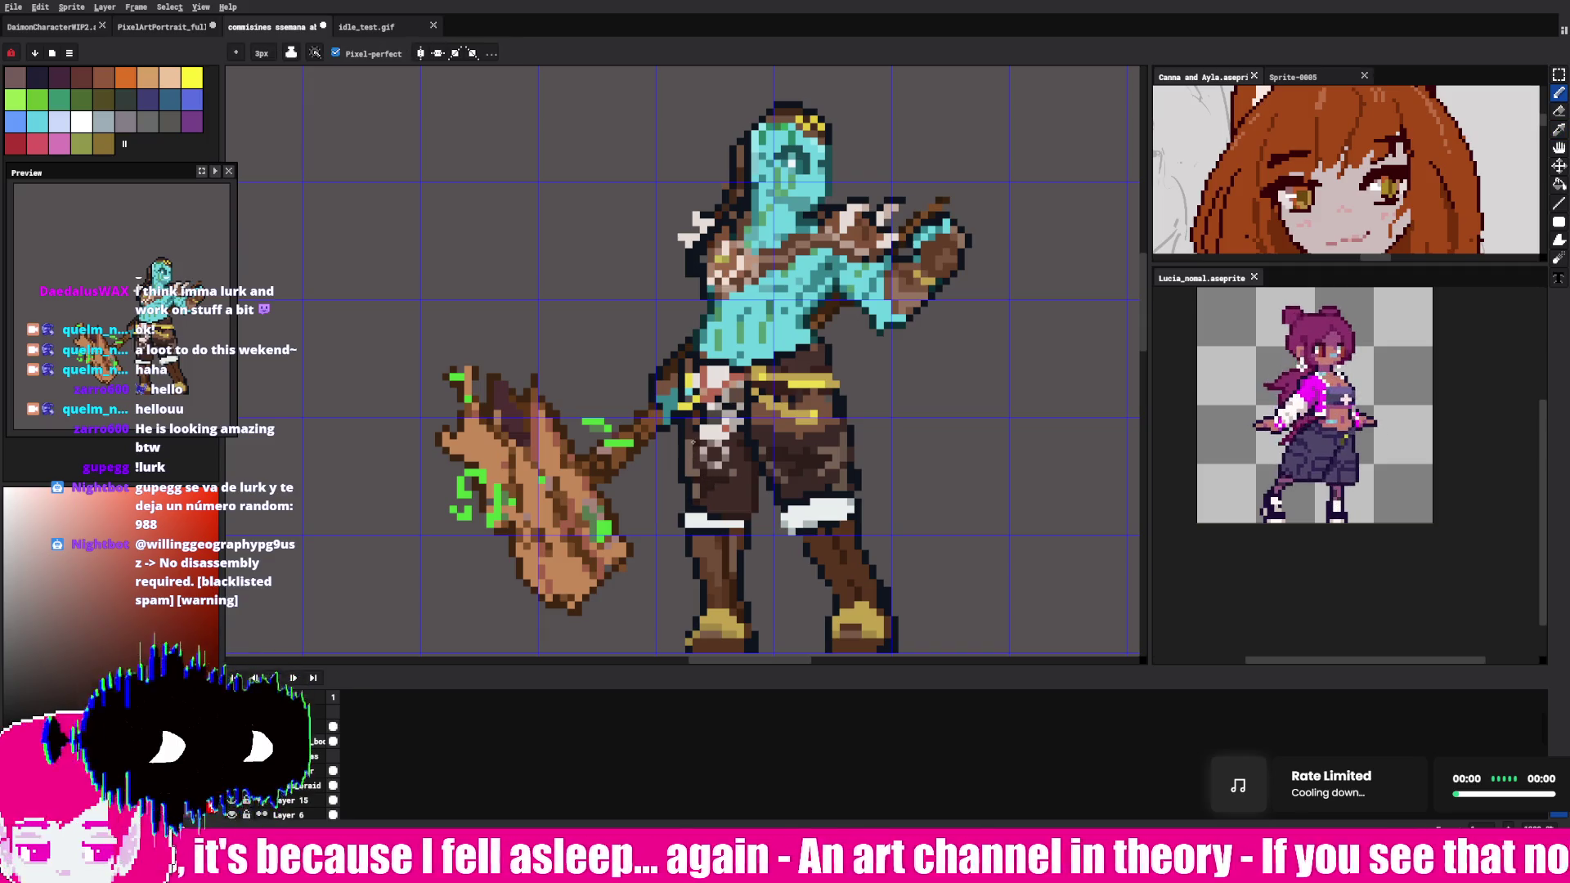
- Shade the right leg with sampled tones and pick up an orange-brown from the pants
left_click(822, 450)
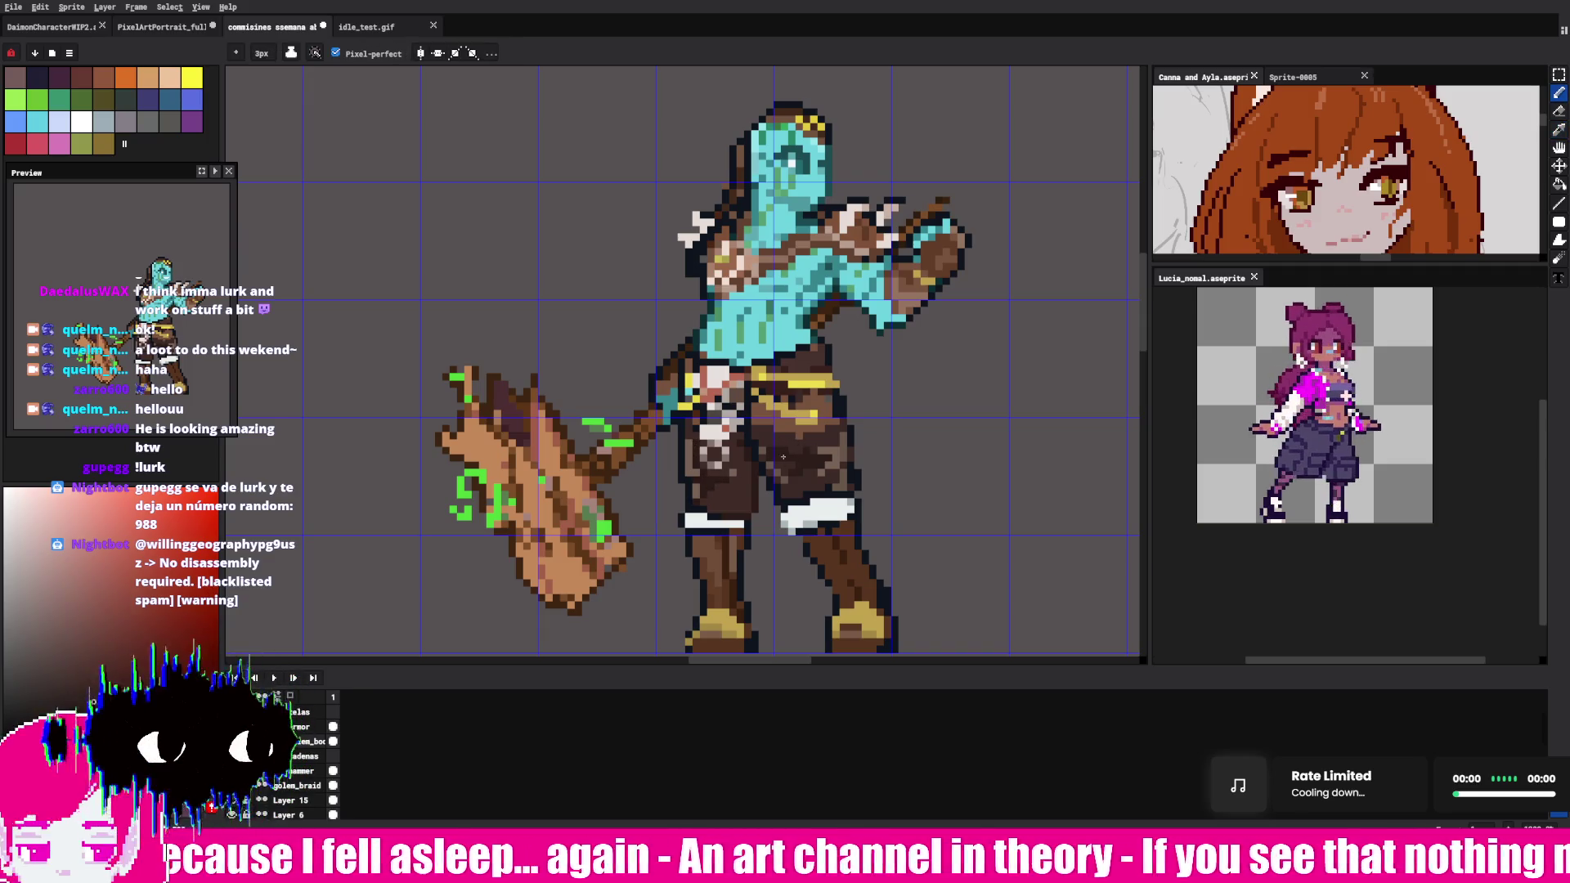
left_click(795, 460)
left_click(810, 451)
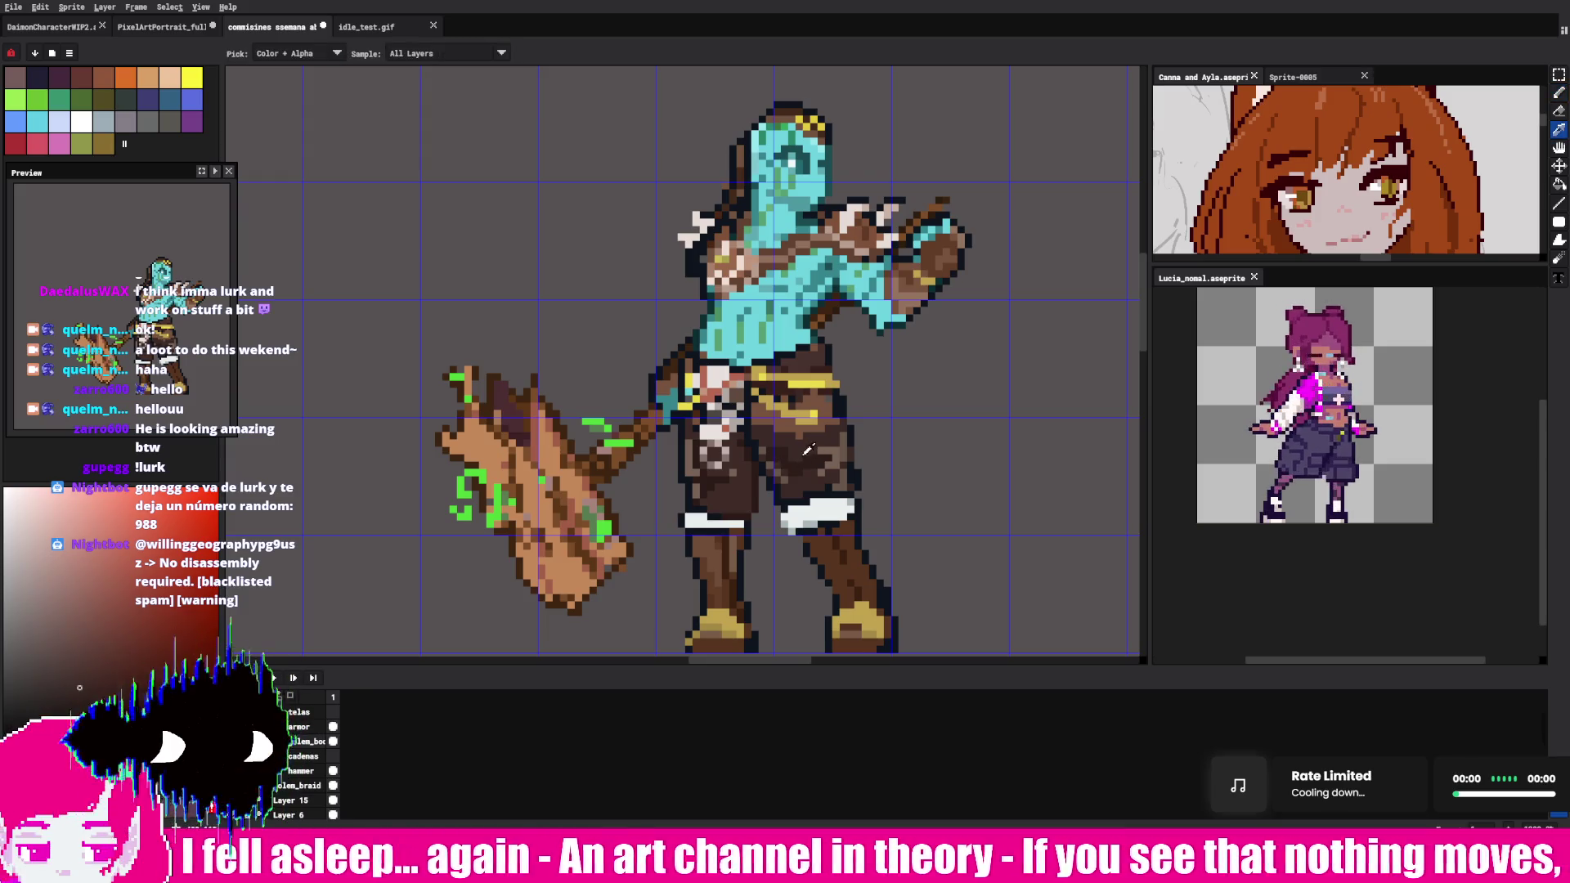
left_click(810, 445)
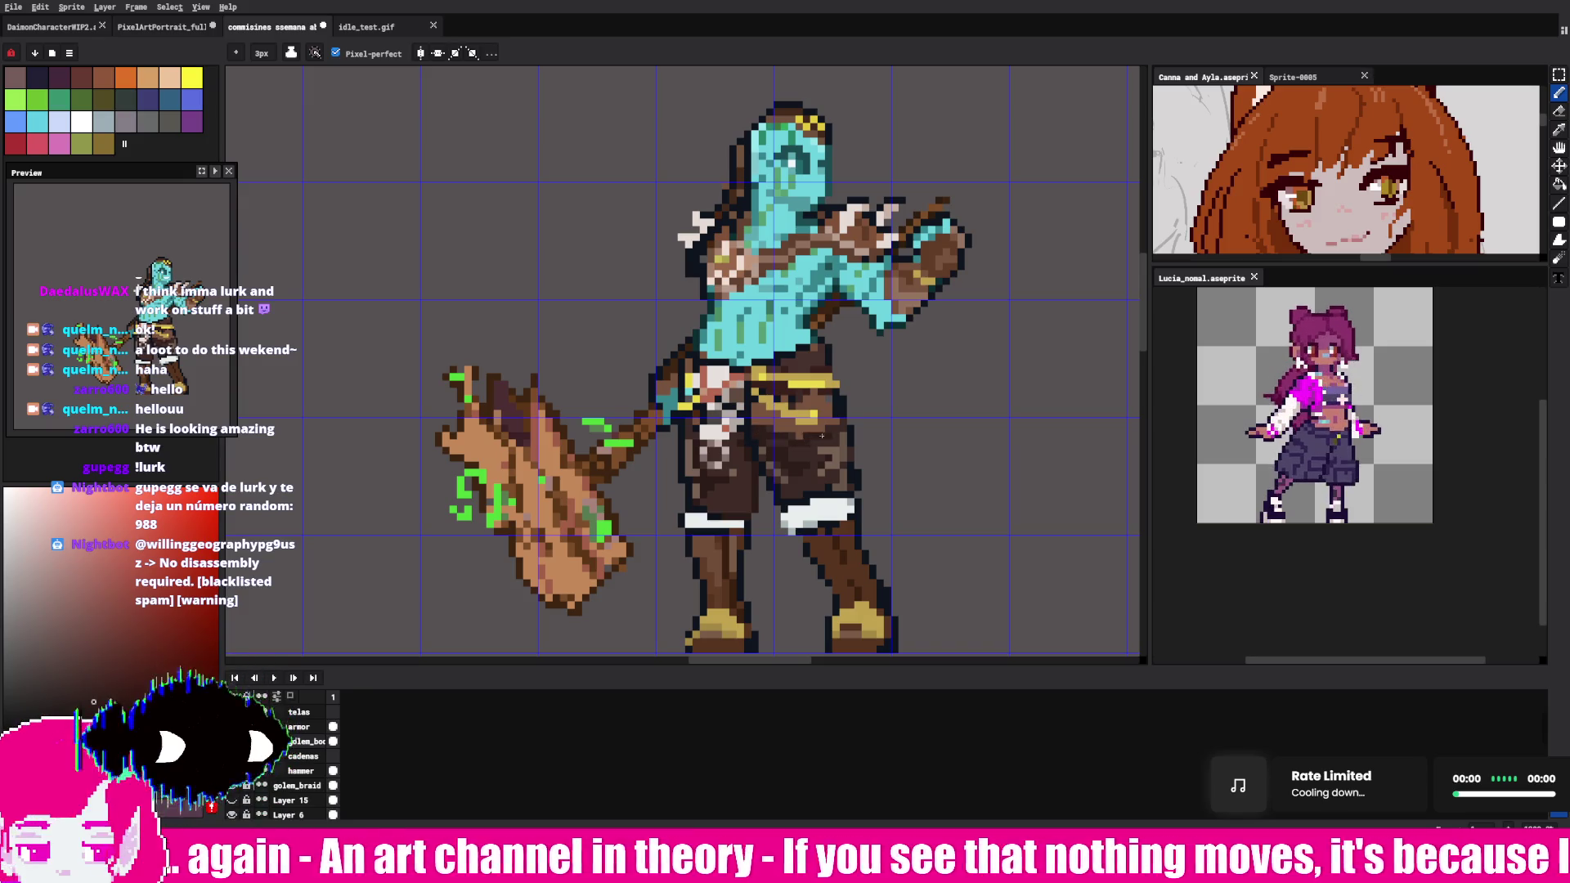
left_click(726, 459)
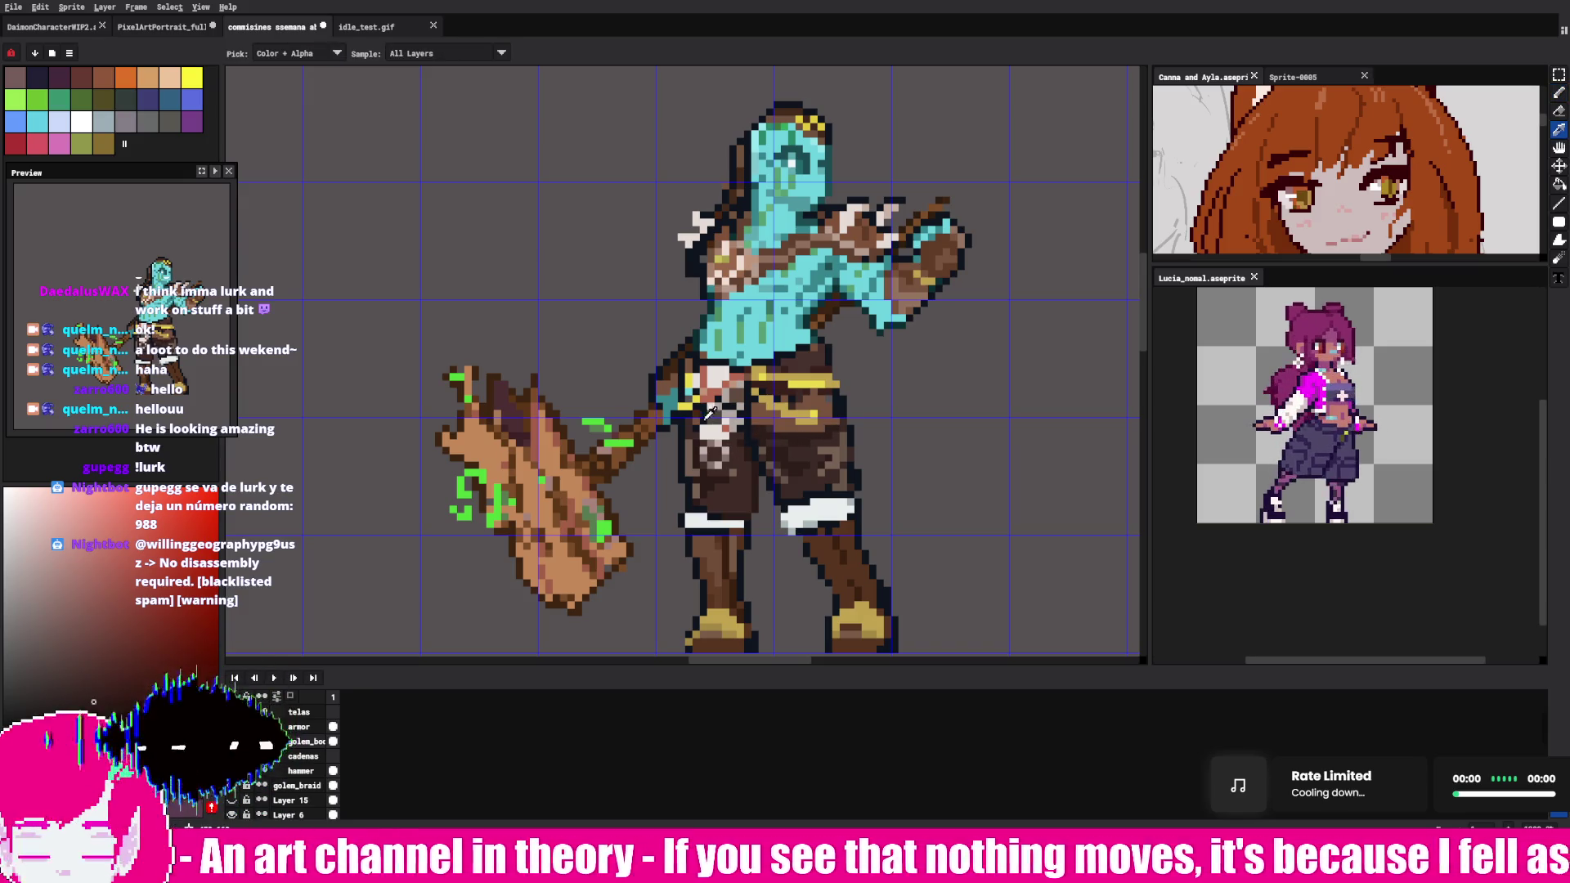
left_click(704, 482, "alt")
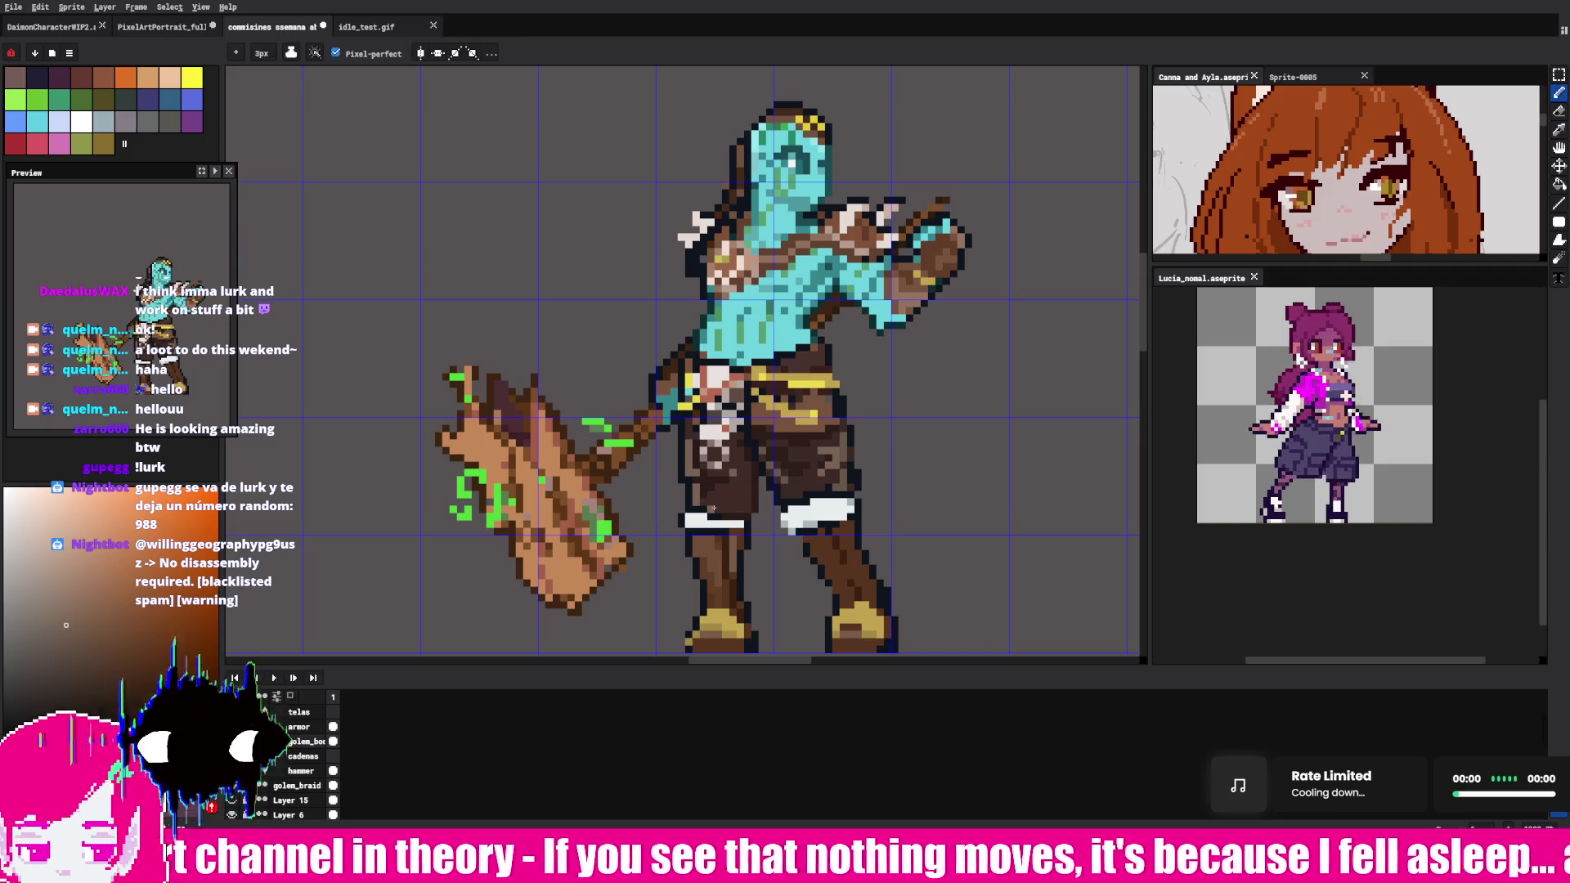
- Paint reddish shading on both legs, then take the golem's teal skin as drawing colour
key("alt")
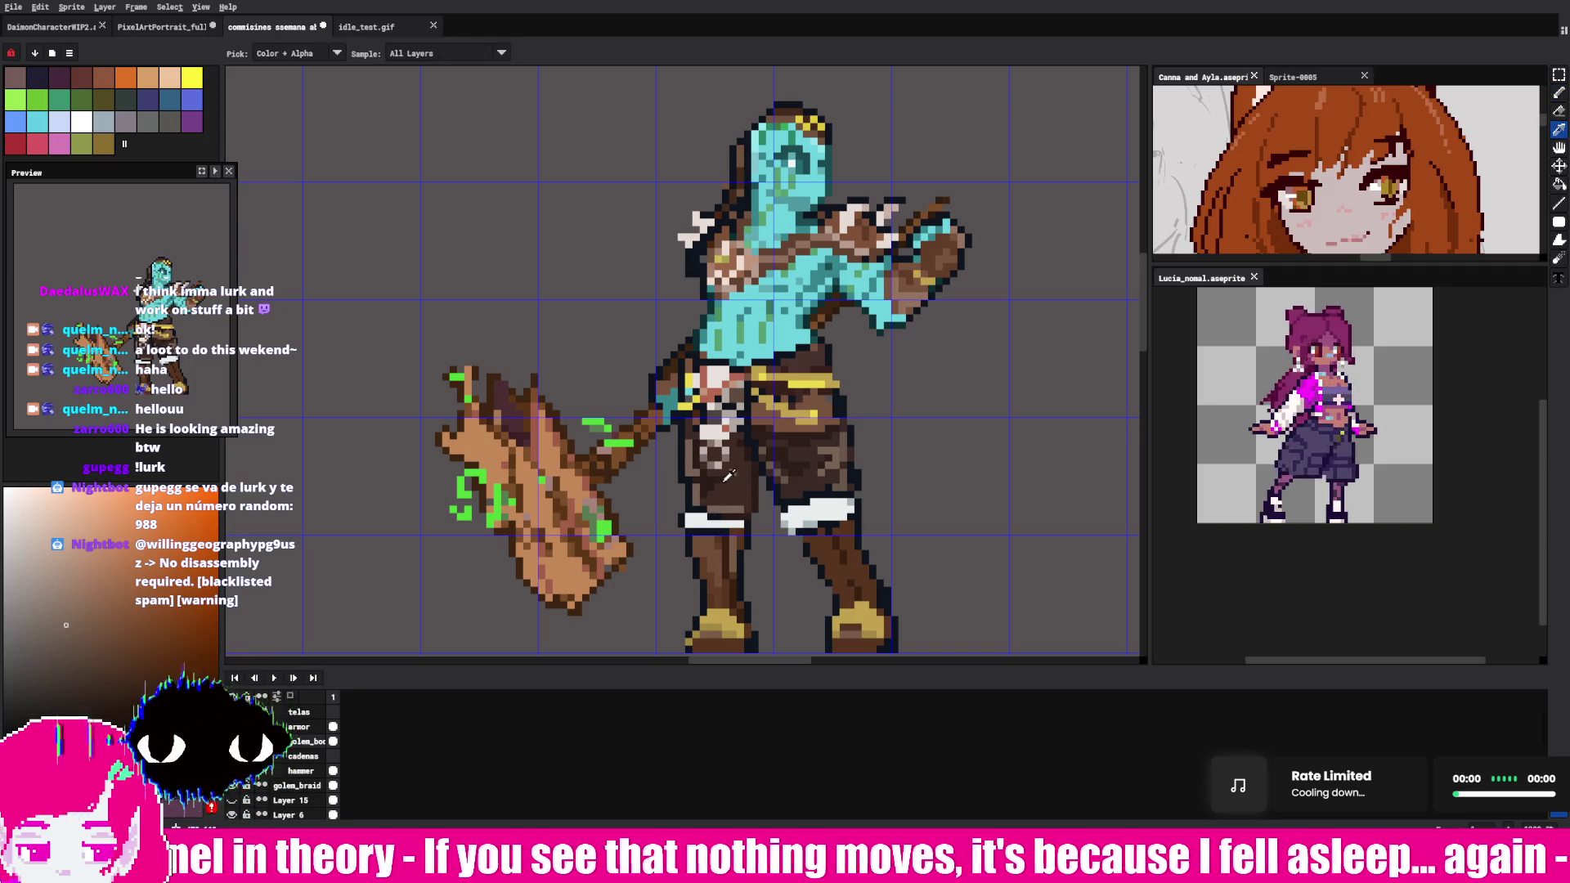
left_click(701, 493, "alt")
left_click(716, 498)
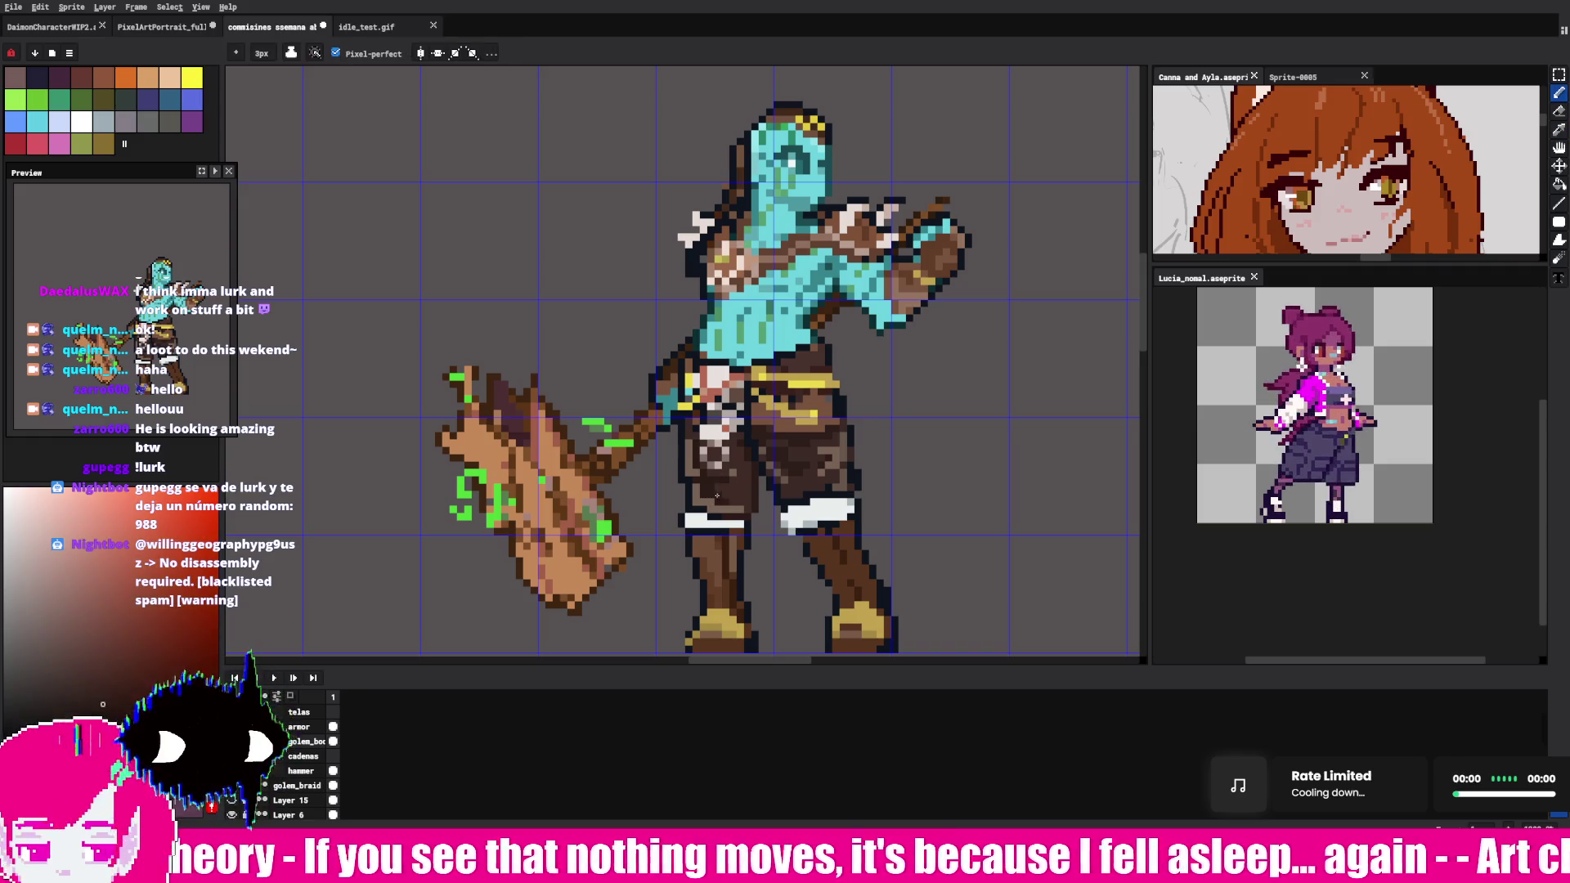
left_click(840, 457, "alt")
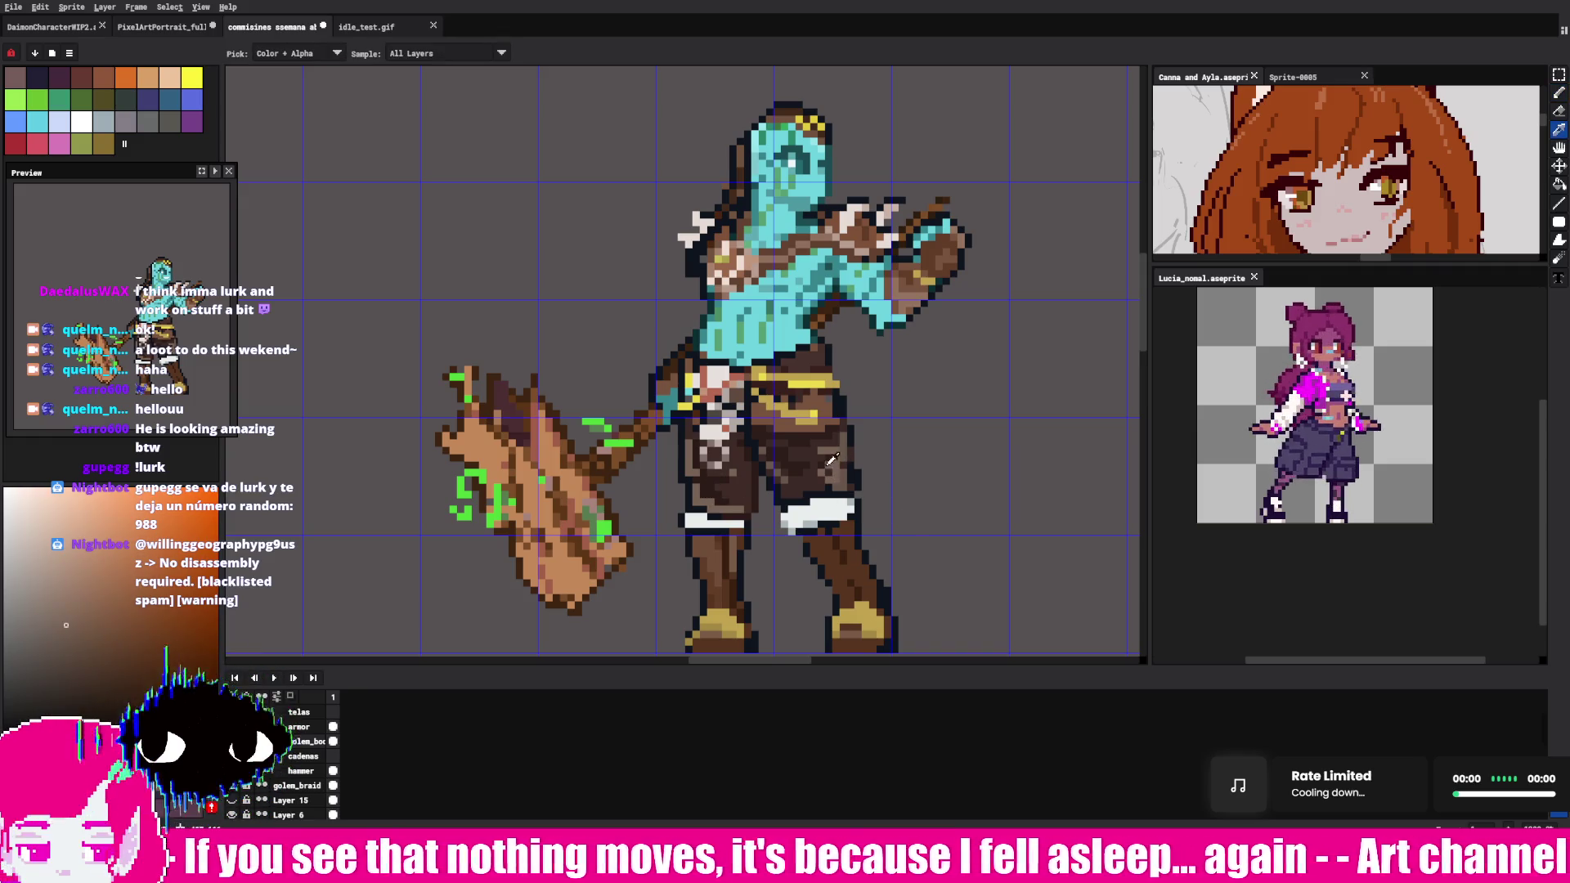
left_click(833, 459)
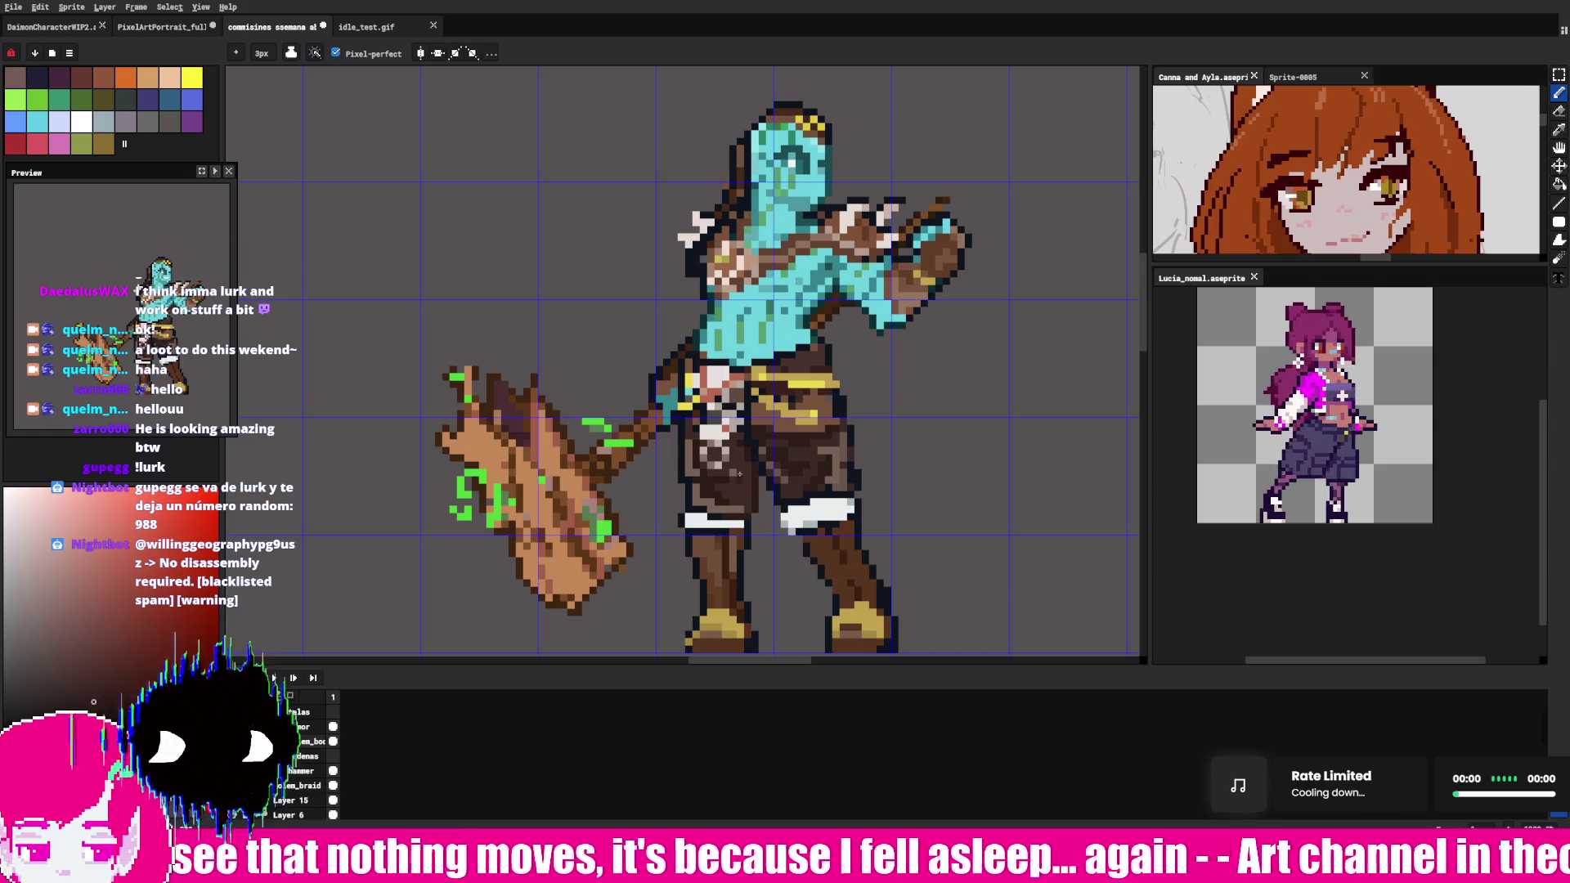
left_click(797, 260, "alt")
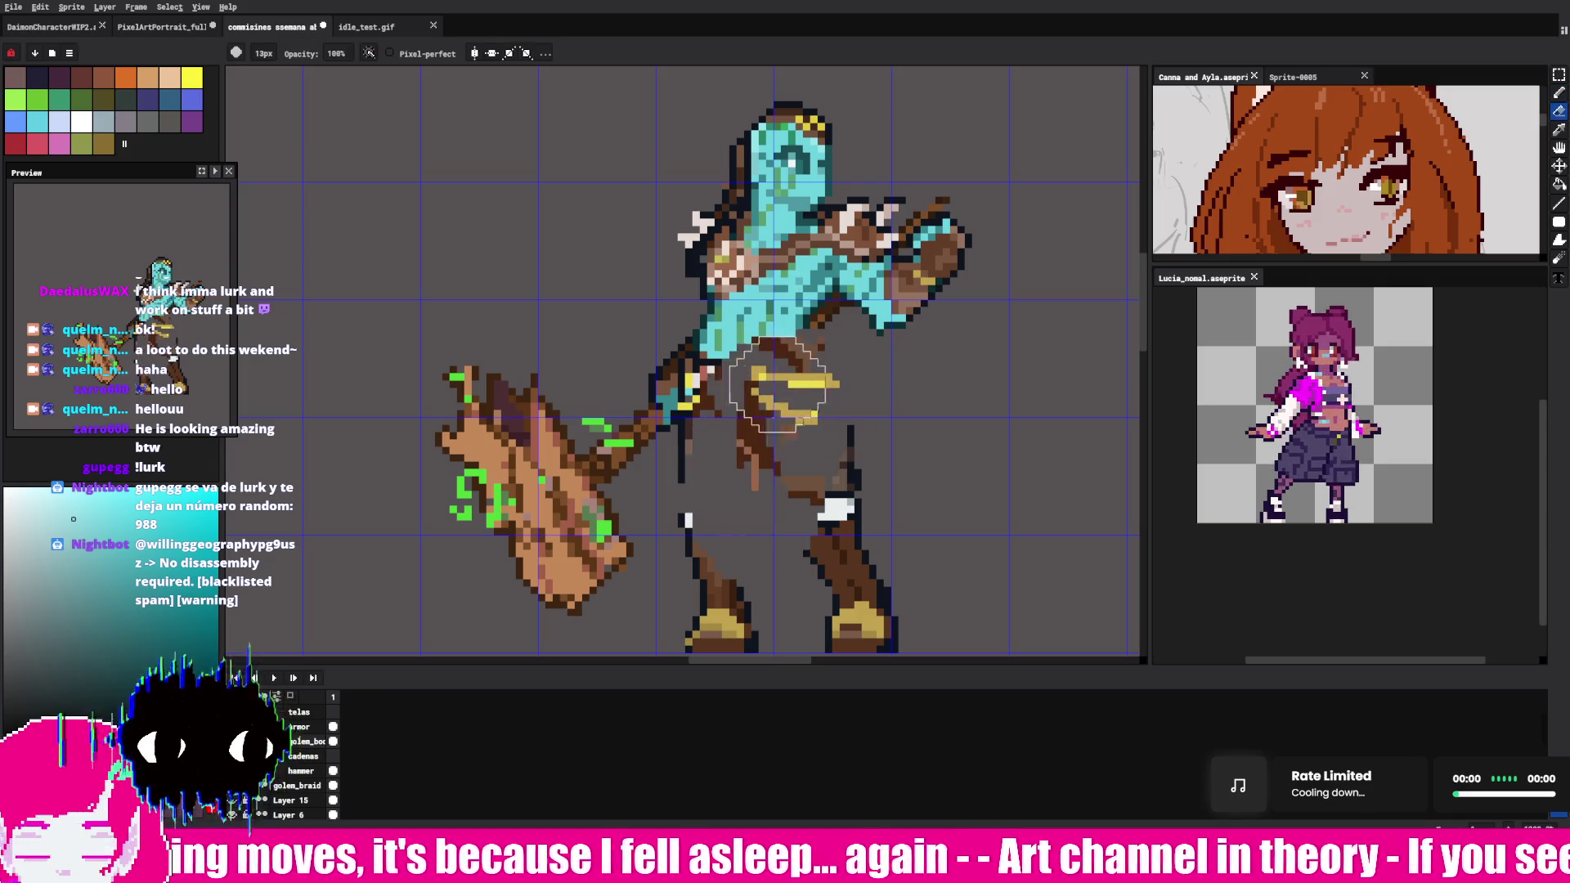
key("v")
key("b")
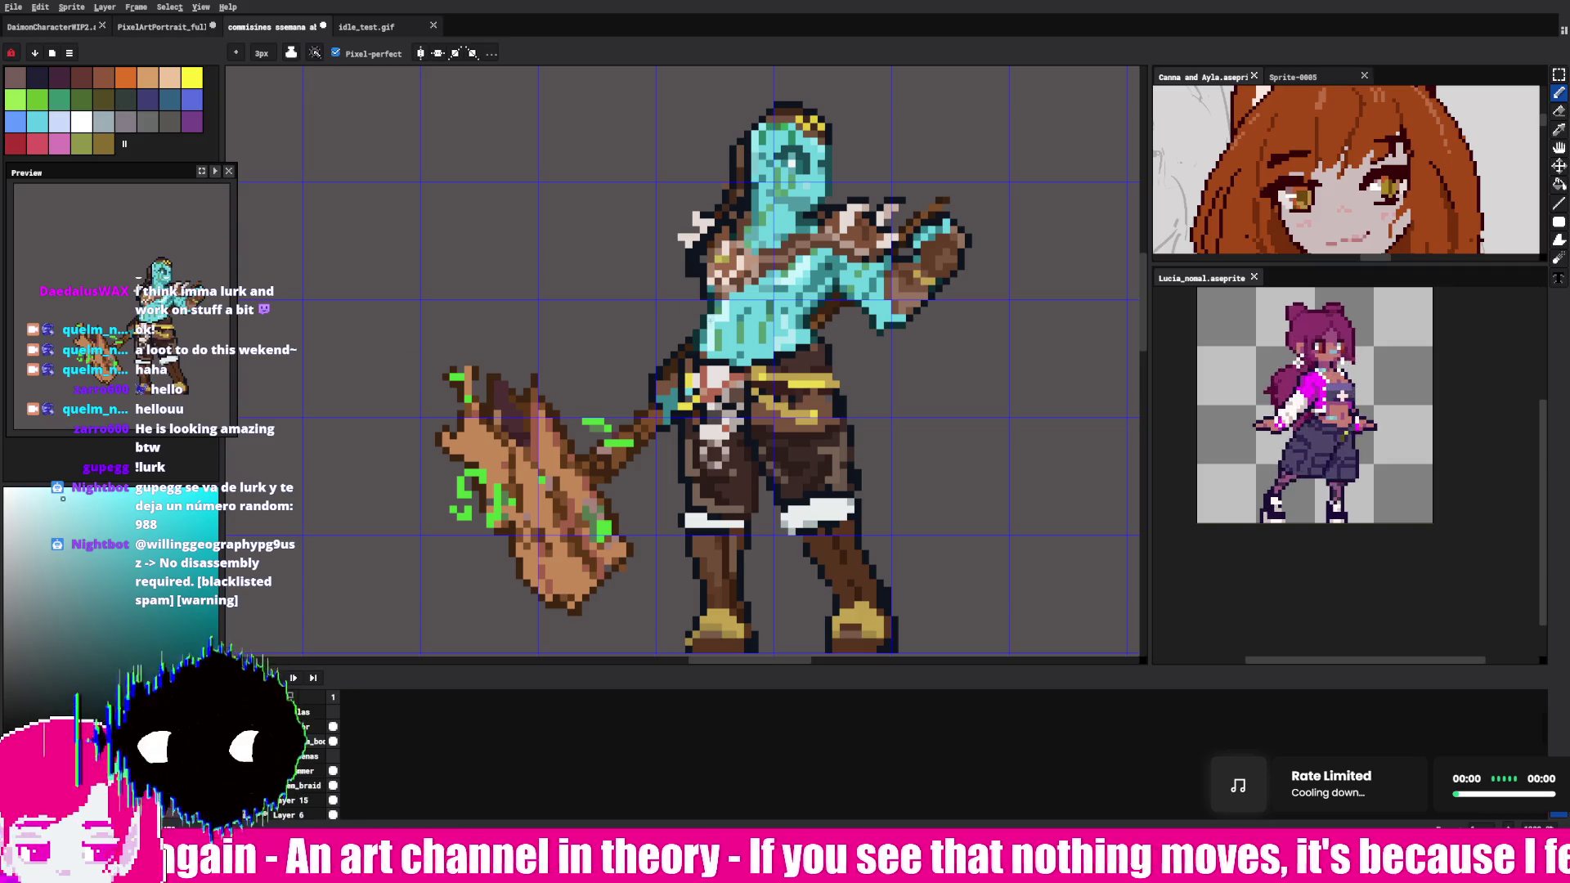
key("alt")
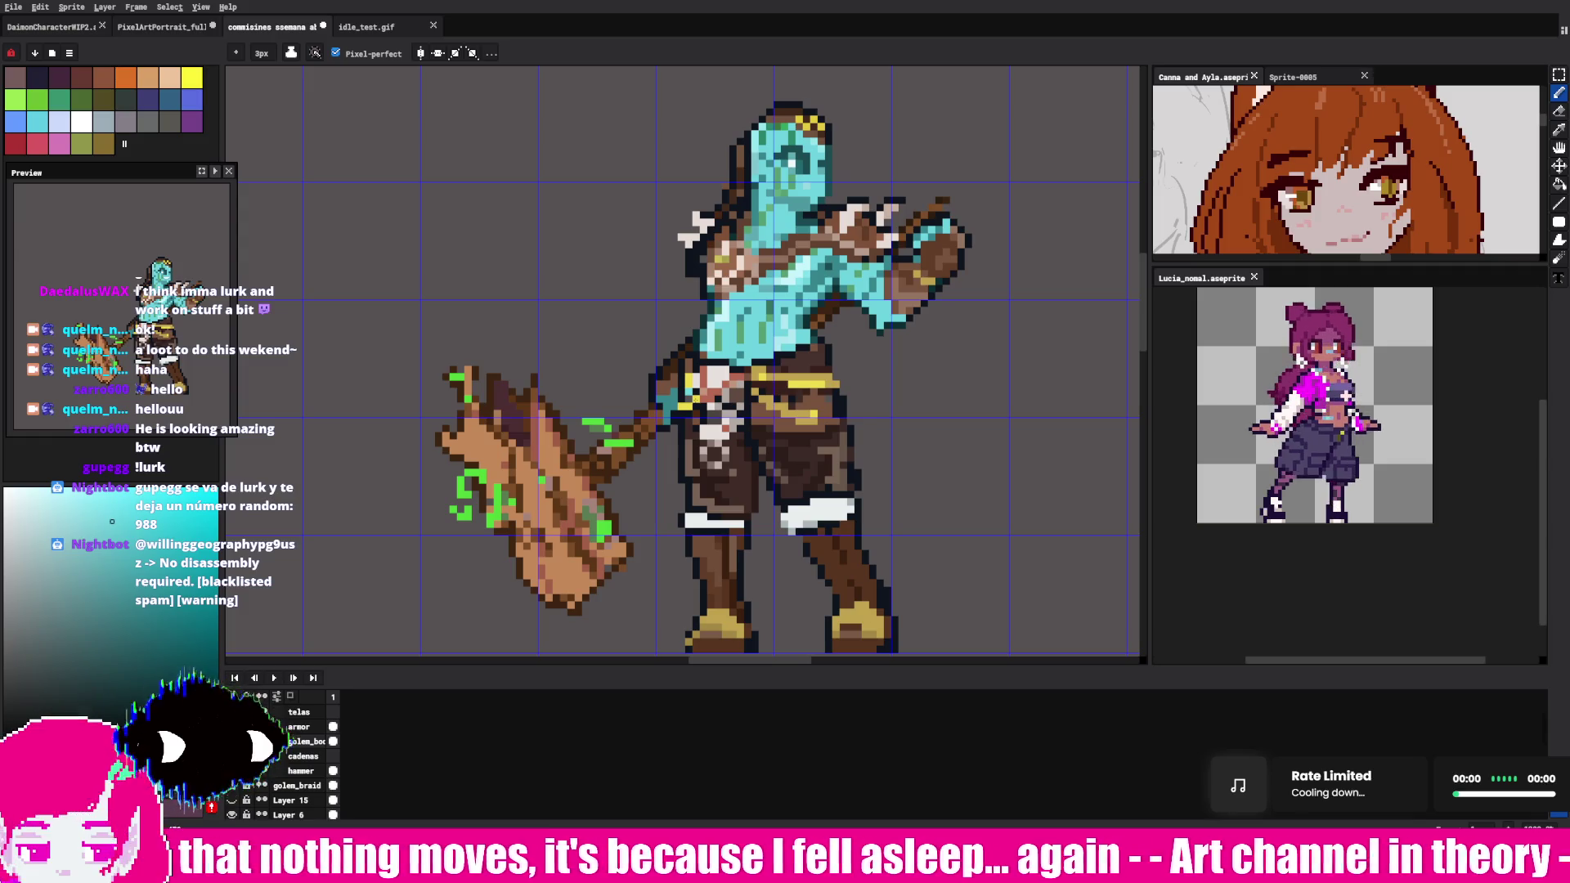
key("alt")
- Pick the hammer's green and alternate eyedropper and Pencil while painting the hammer head
left_click(517, 390)
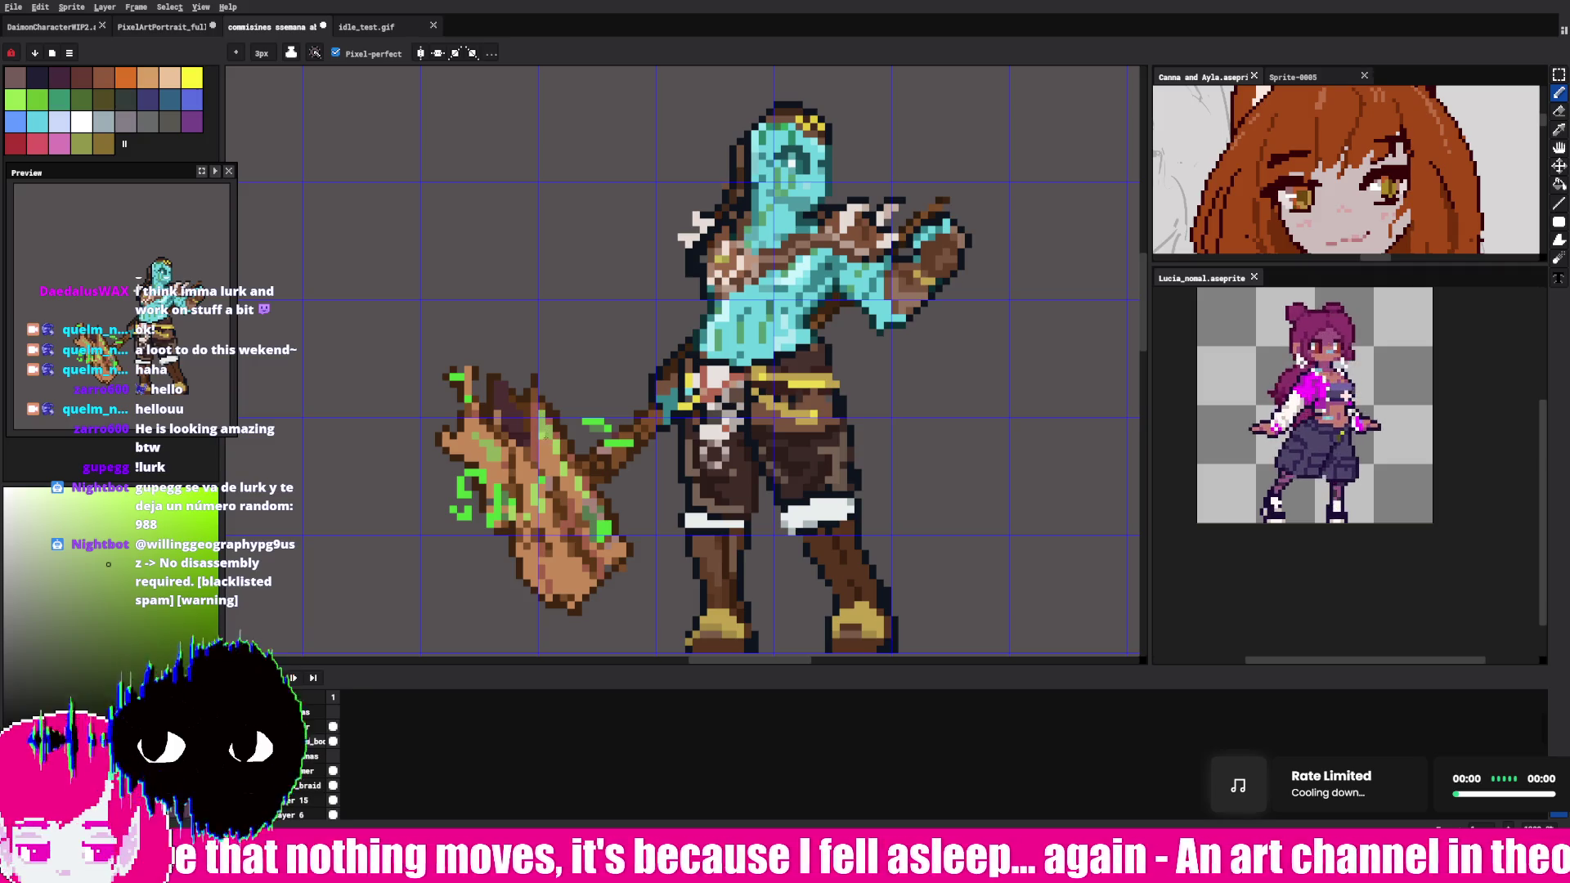
key("alt")
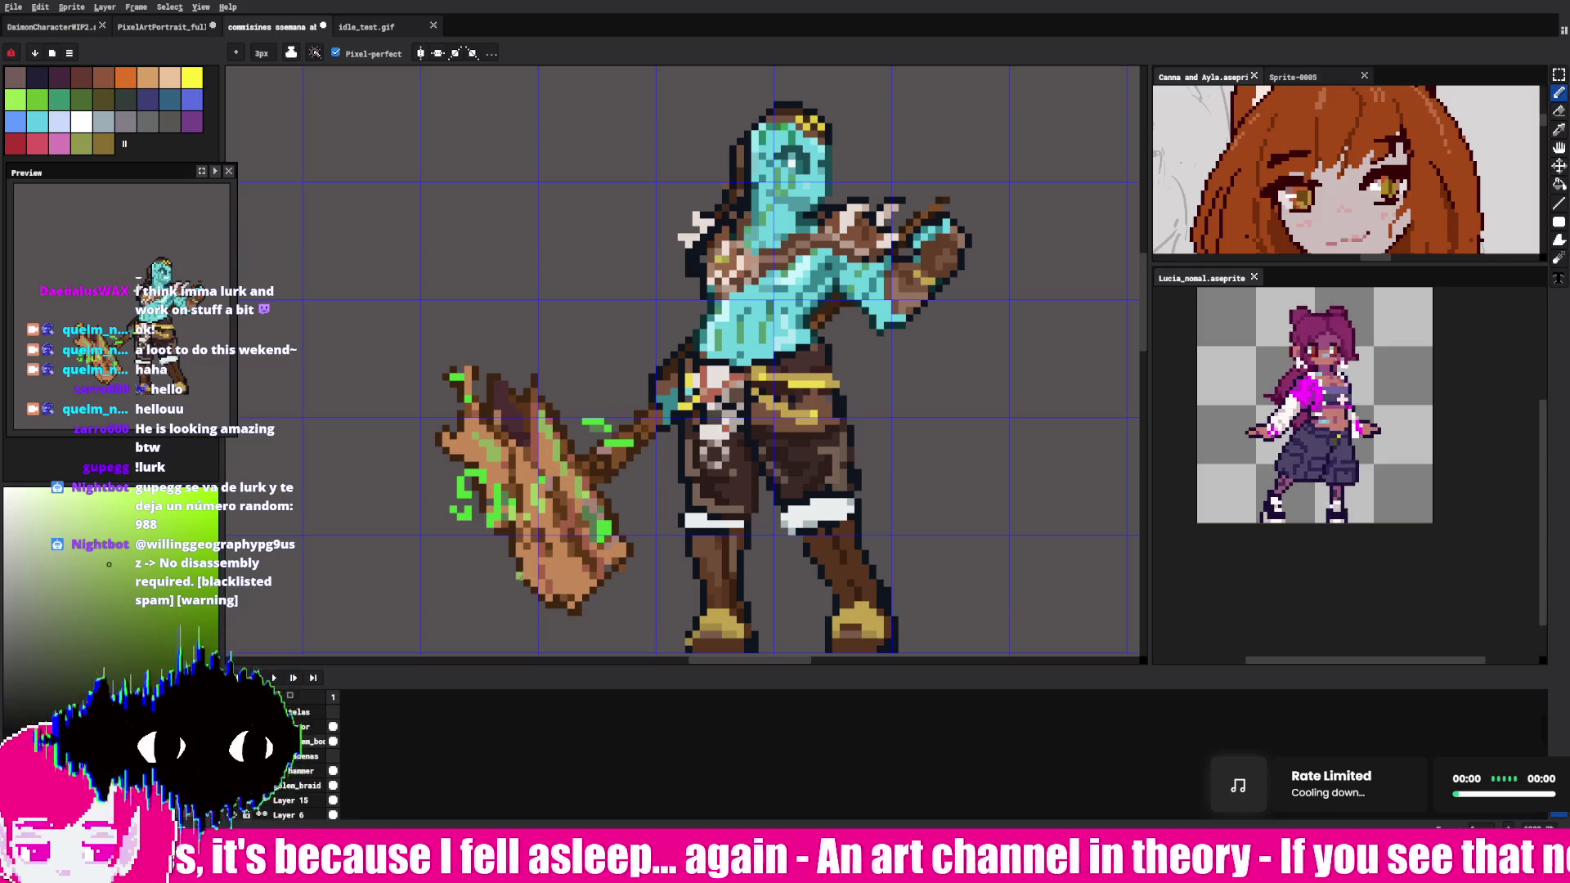
key("i")
key("b")
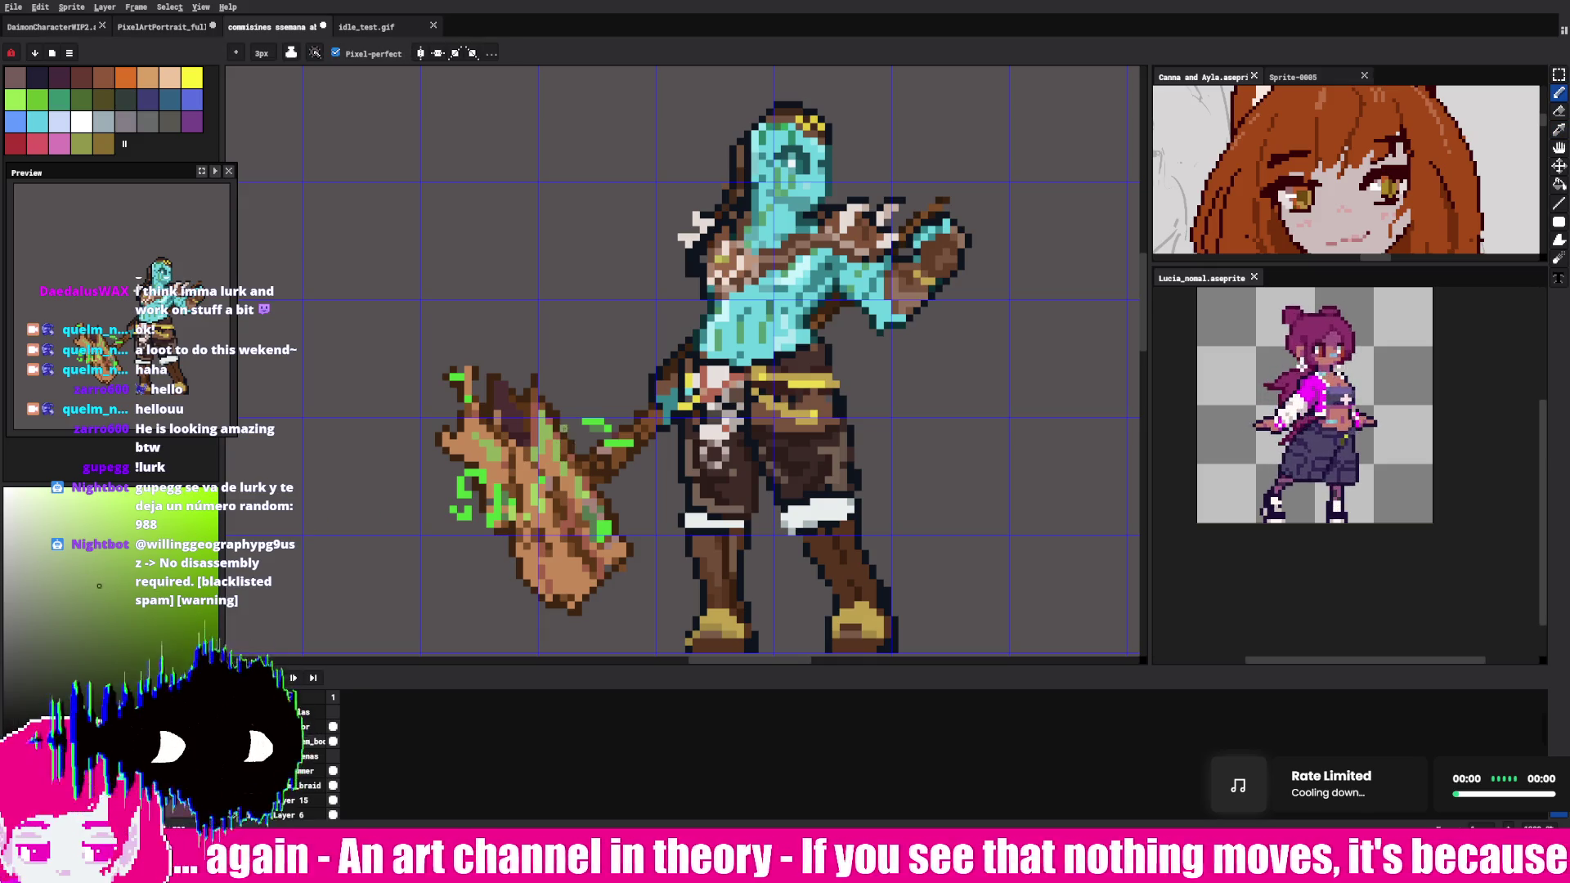
key("alt")
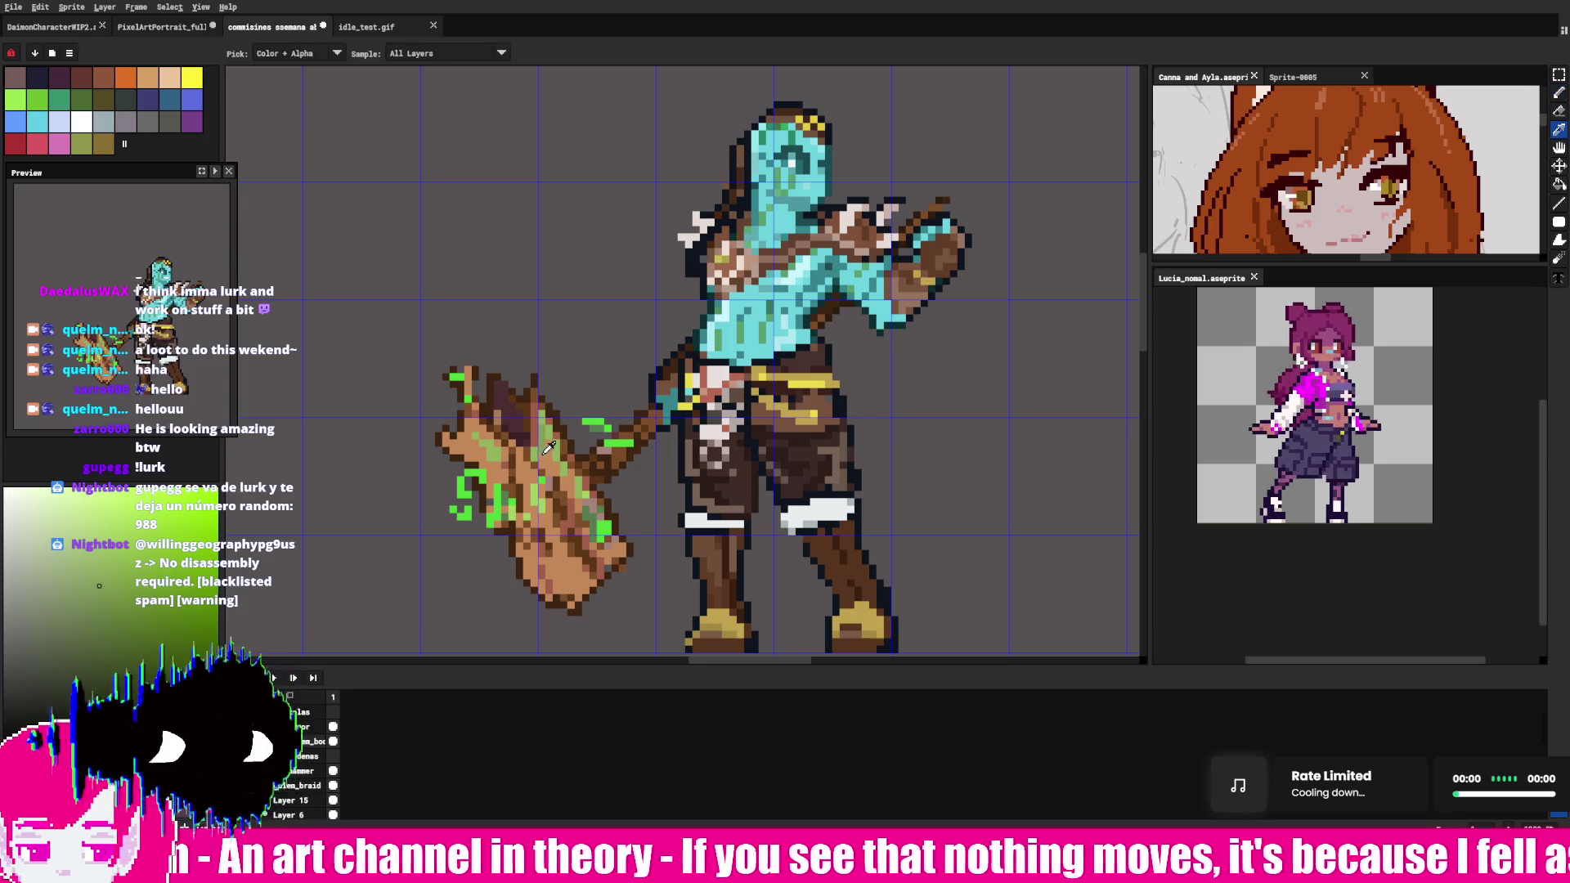
key("alt")
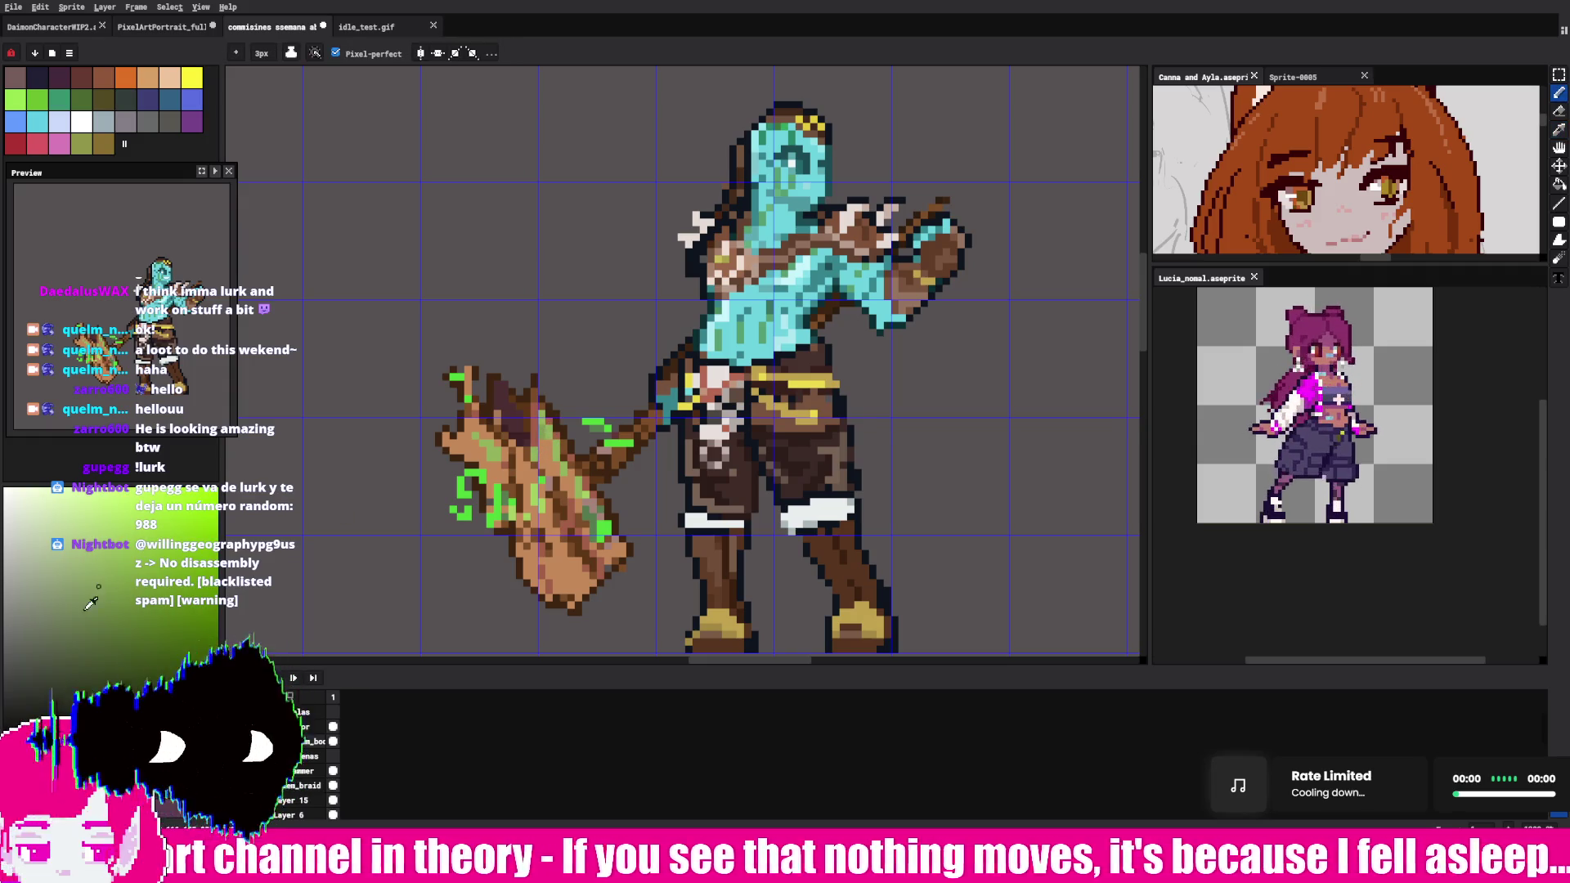
key("alt")
key("alt")
key("alt")
key("alt")
- Sample orange wood, brown and a tweaked green to lay light green highlight streaks on the hammer
left_click(553, 427, "alt")
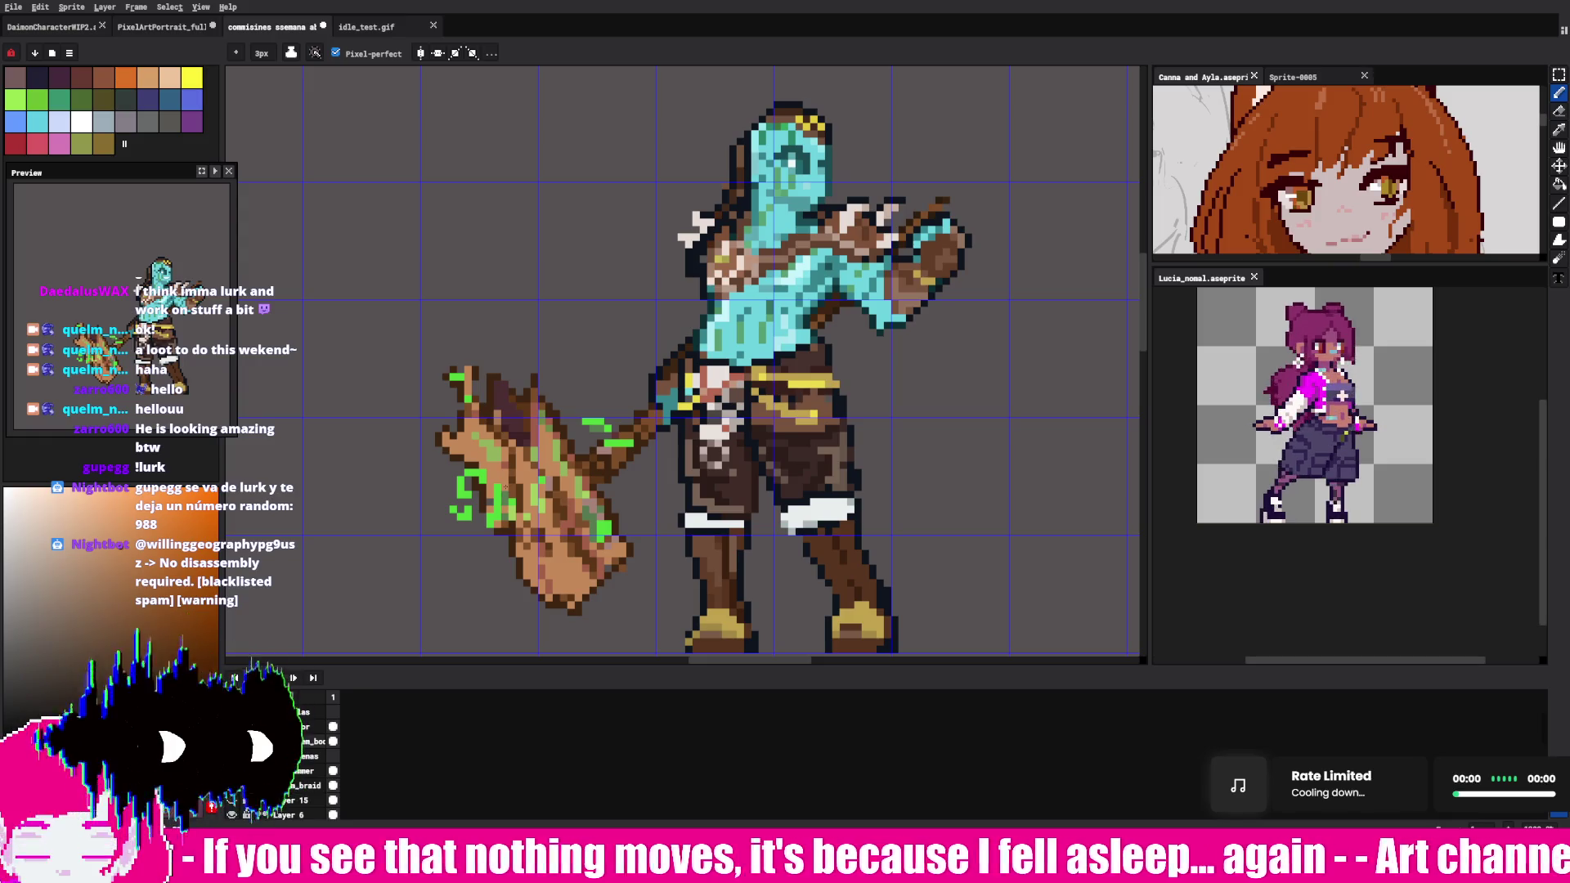
left_click(558, 422, "alt")
left_click(89, 600)
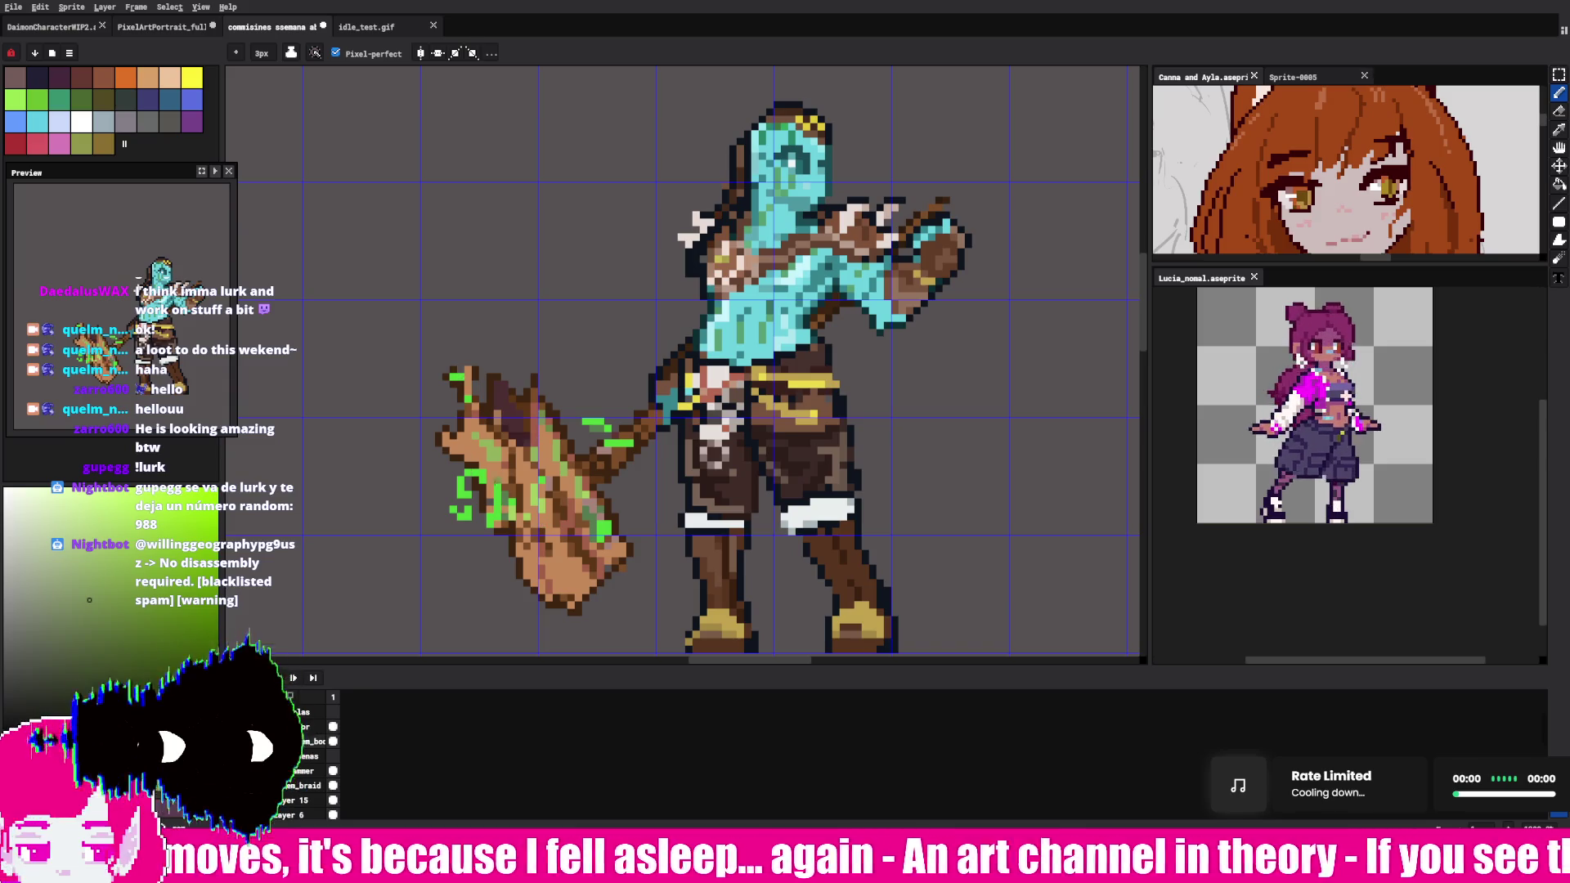
key("alt")
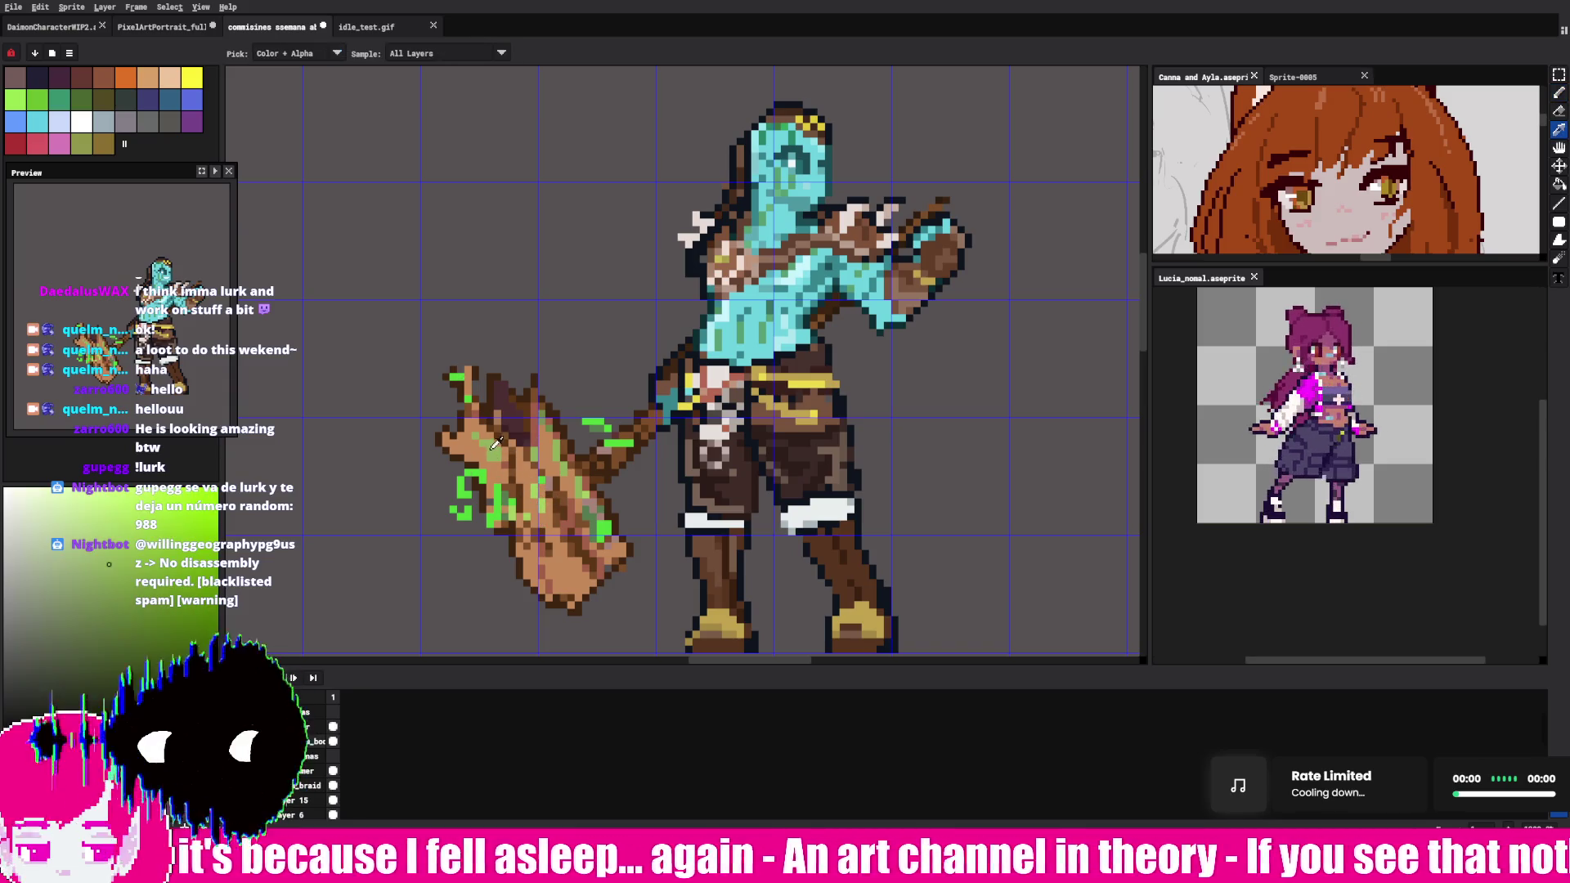
left_click(496, 445)
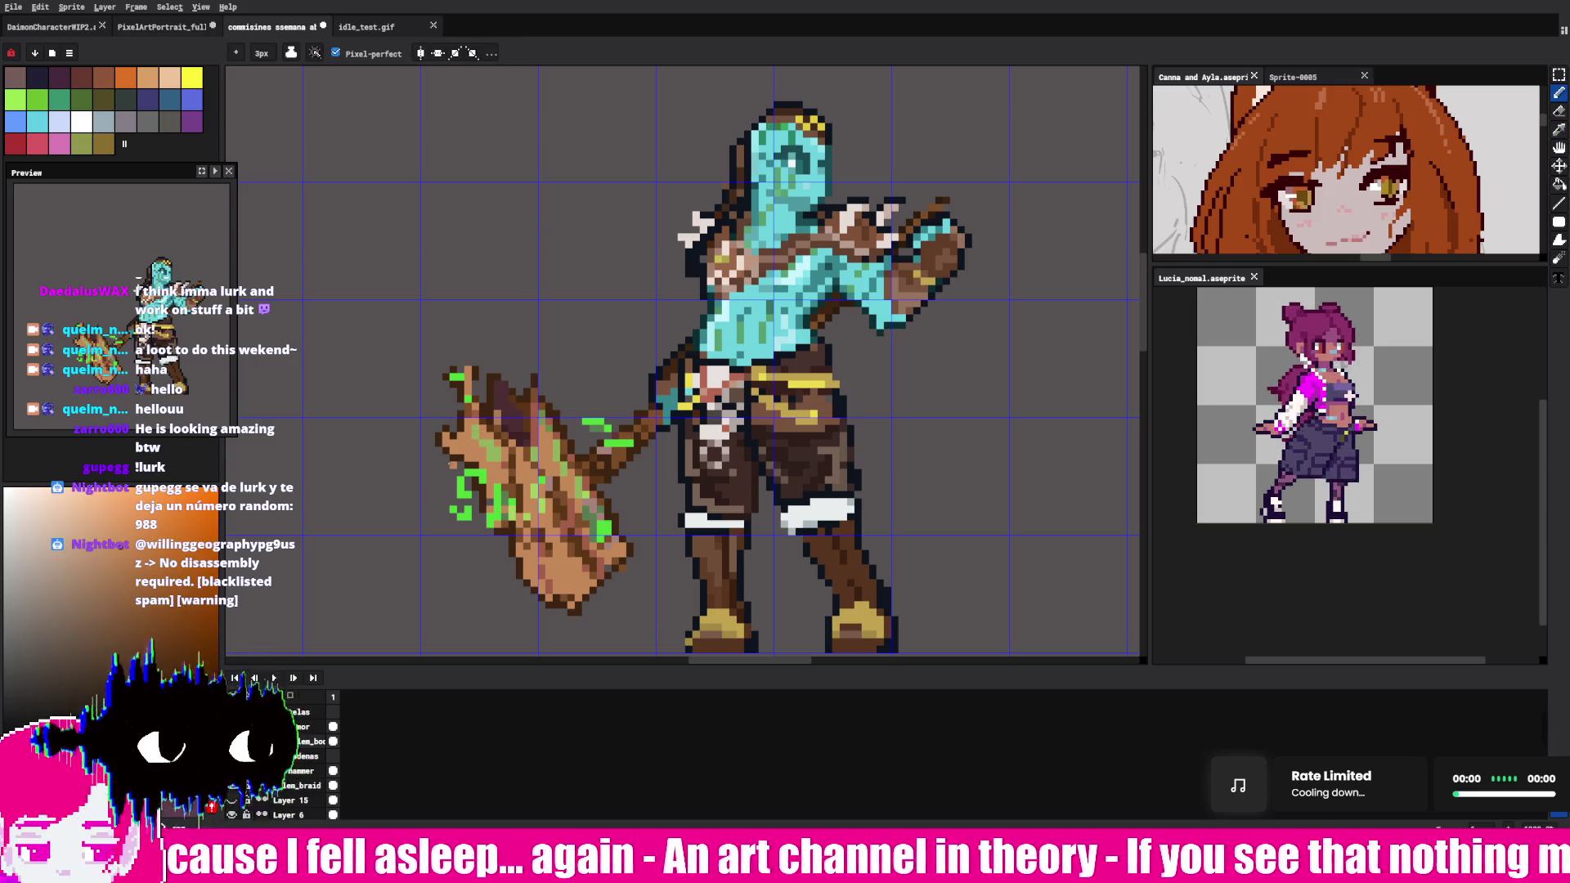
key("alt")
left_click(472, 424, "alt")
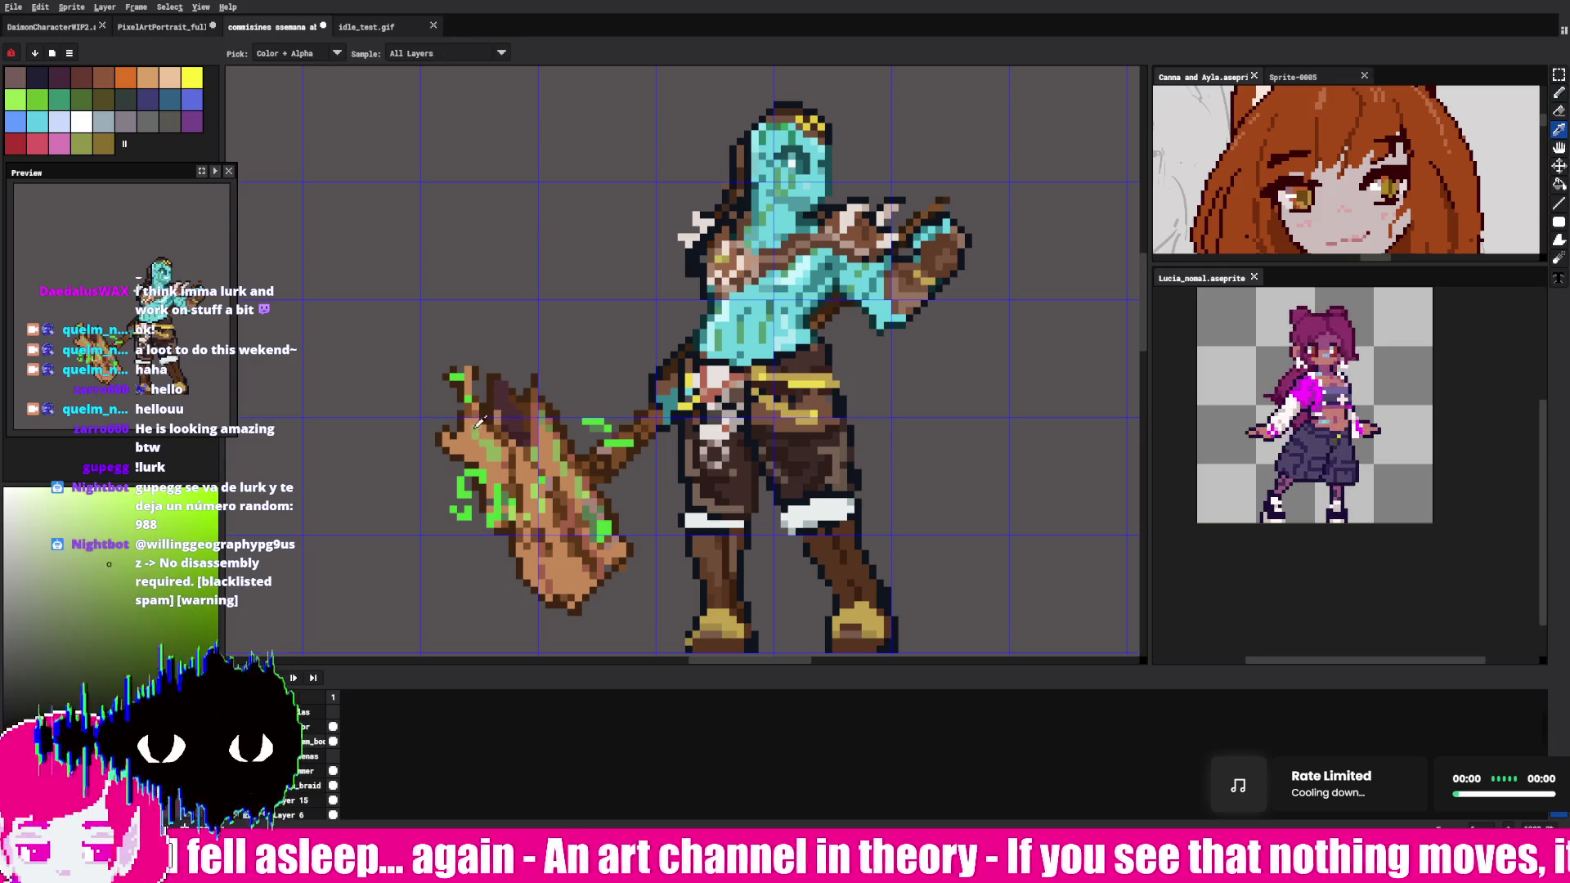
left_click(479, 420, "alt")
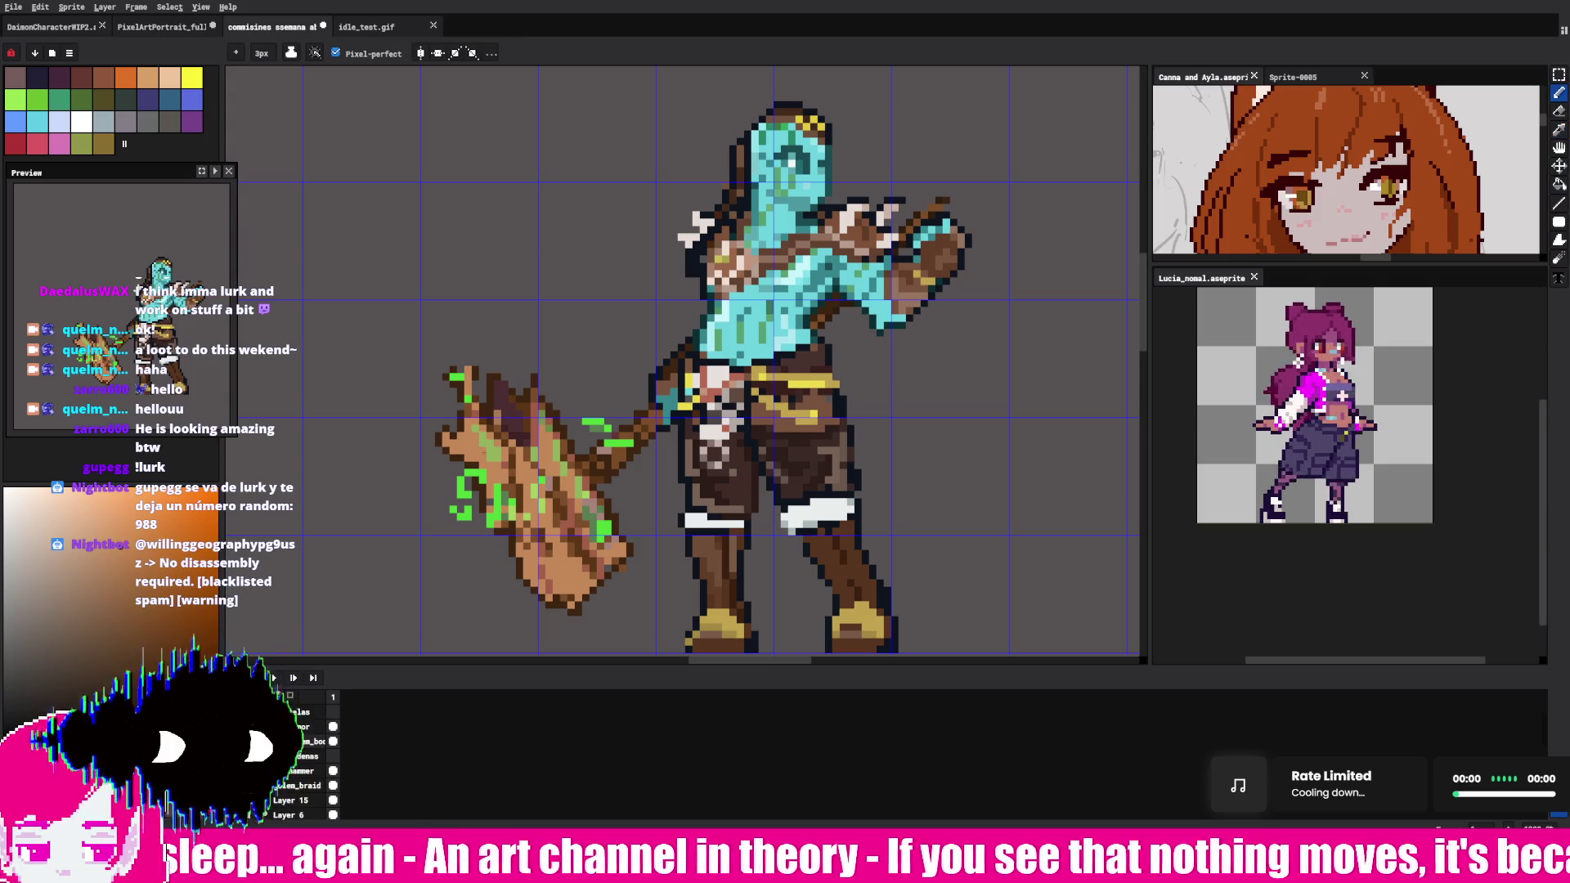
left_click(478, 424, "alt")
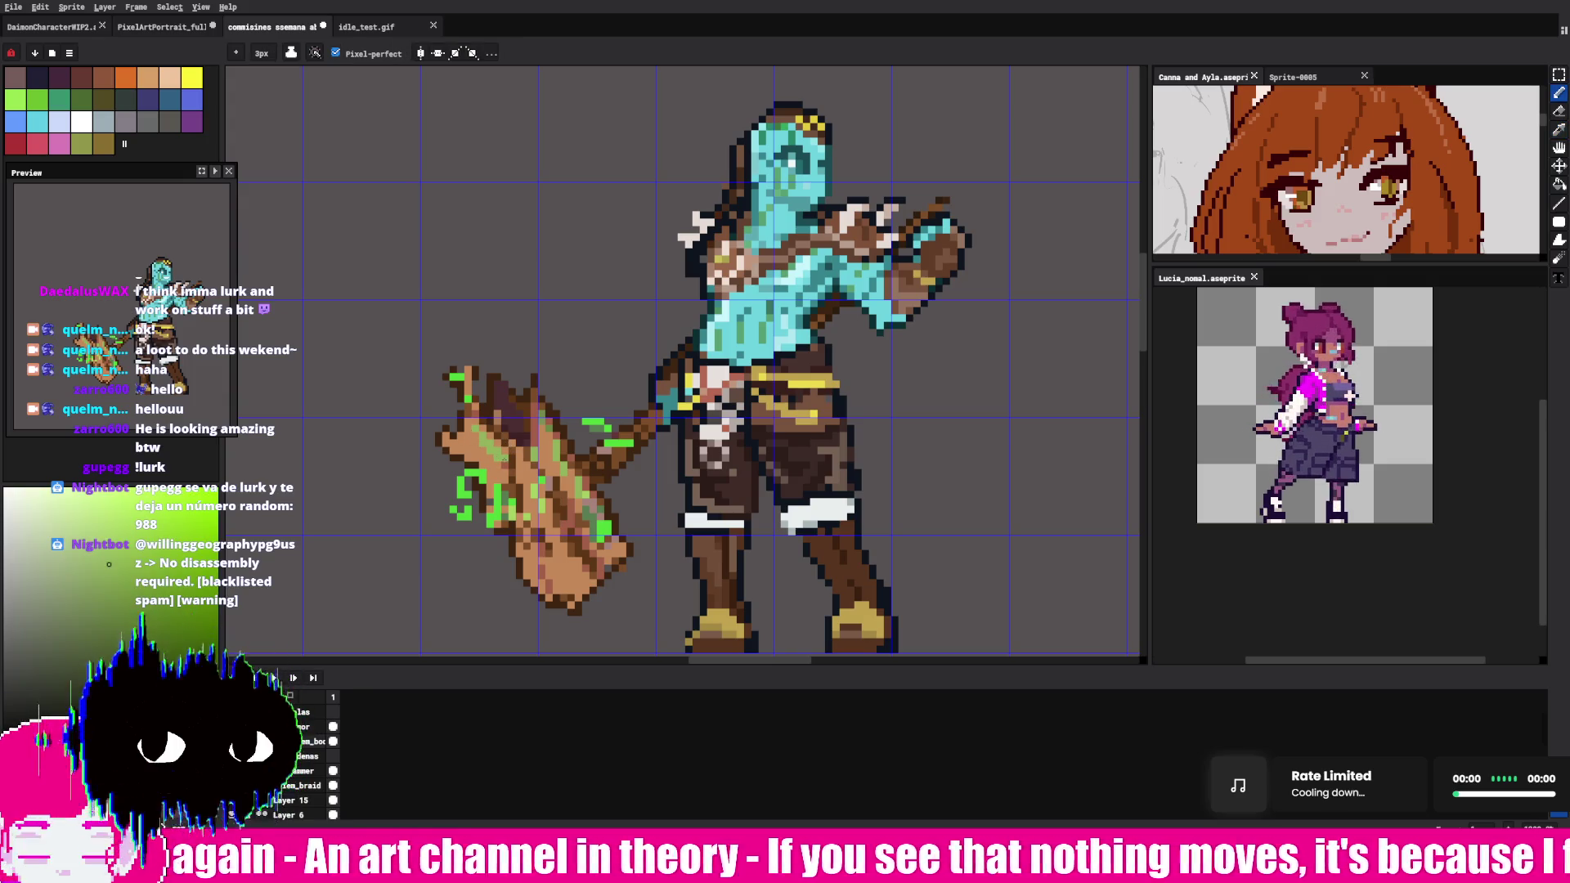
- Sample hammer-head colours and choose a red-hued tone for its darker shading
key("alt")
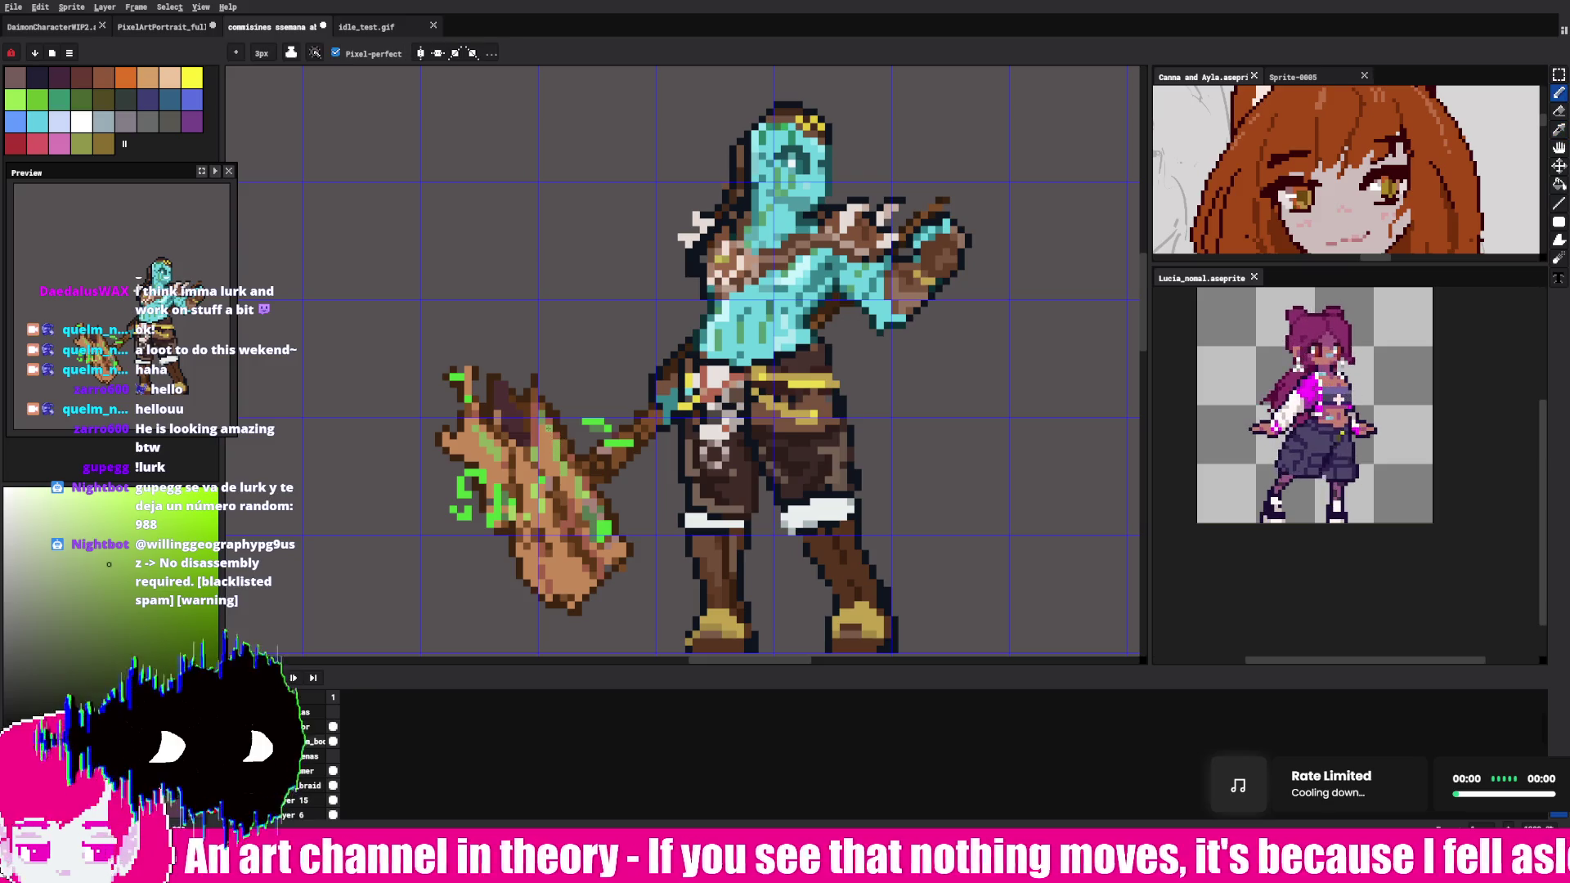
key("alt")
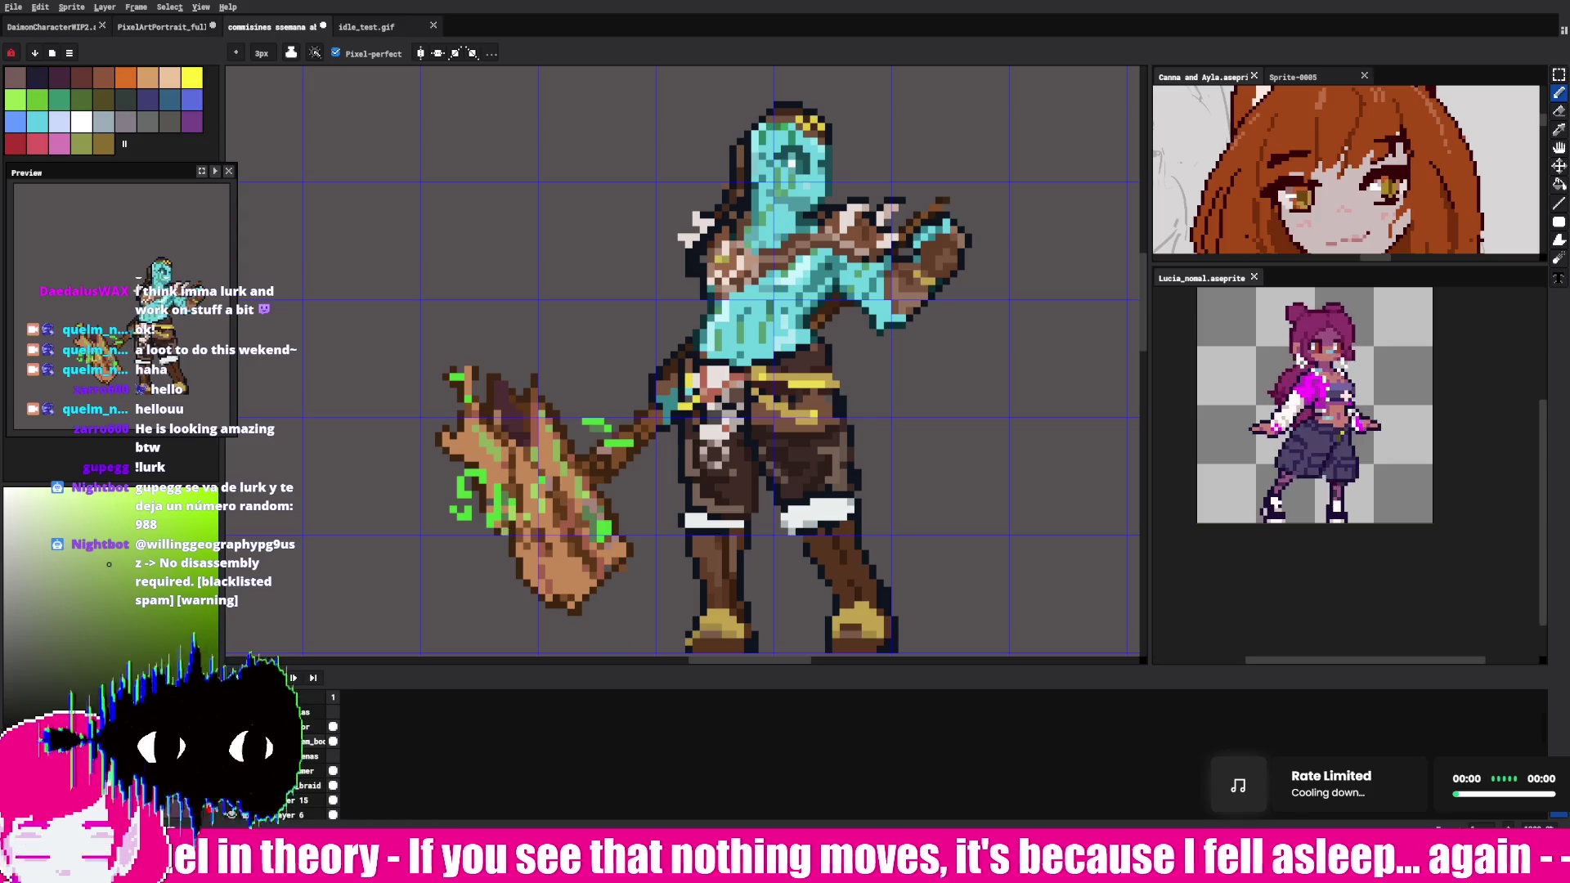
key("alt")
left_click(466, 503, "alt")
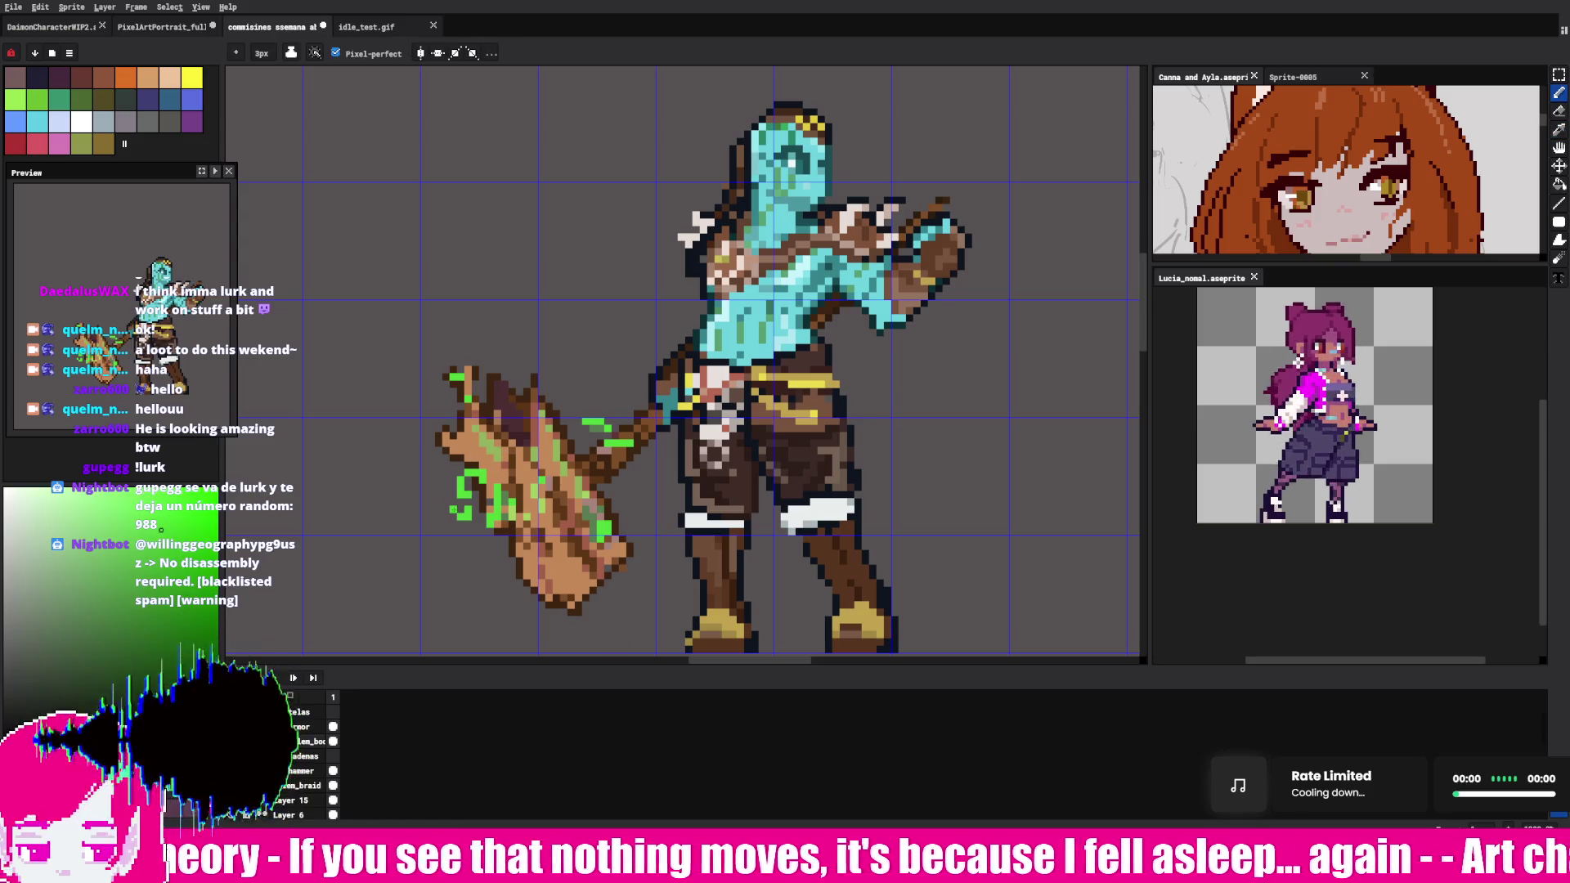
left_click(490, 441, "alt")
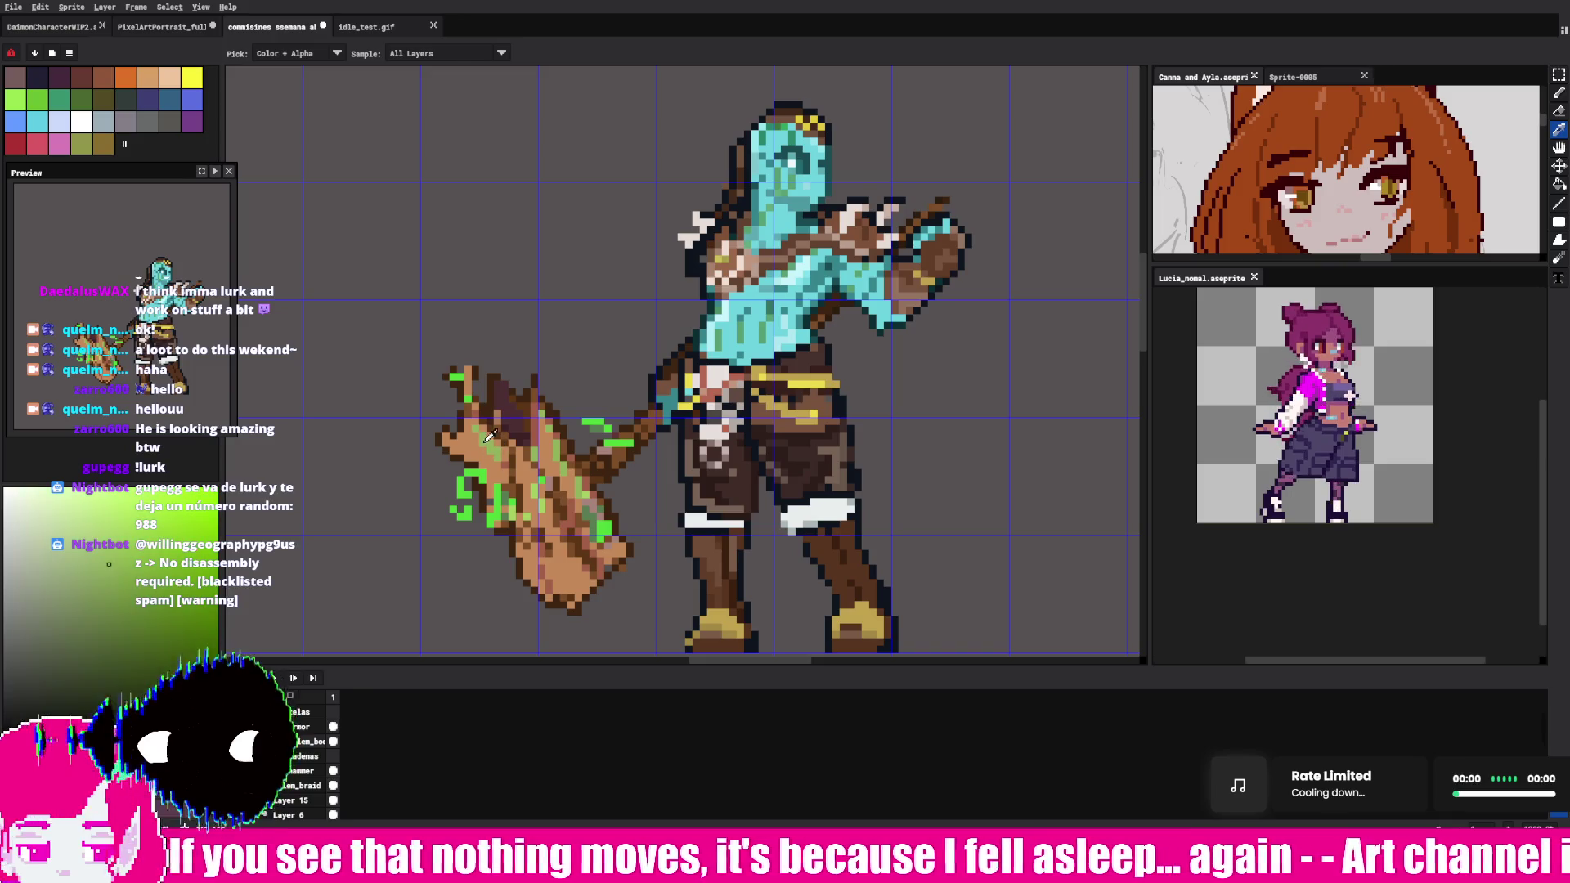
key("alt")
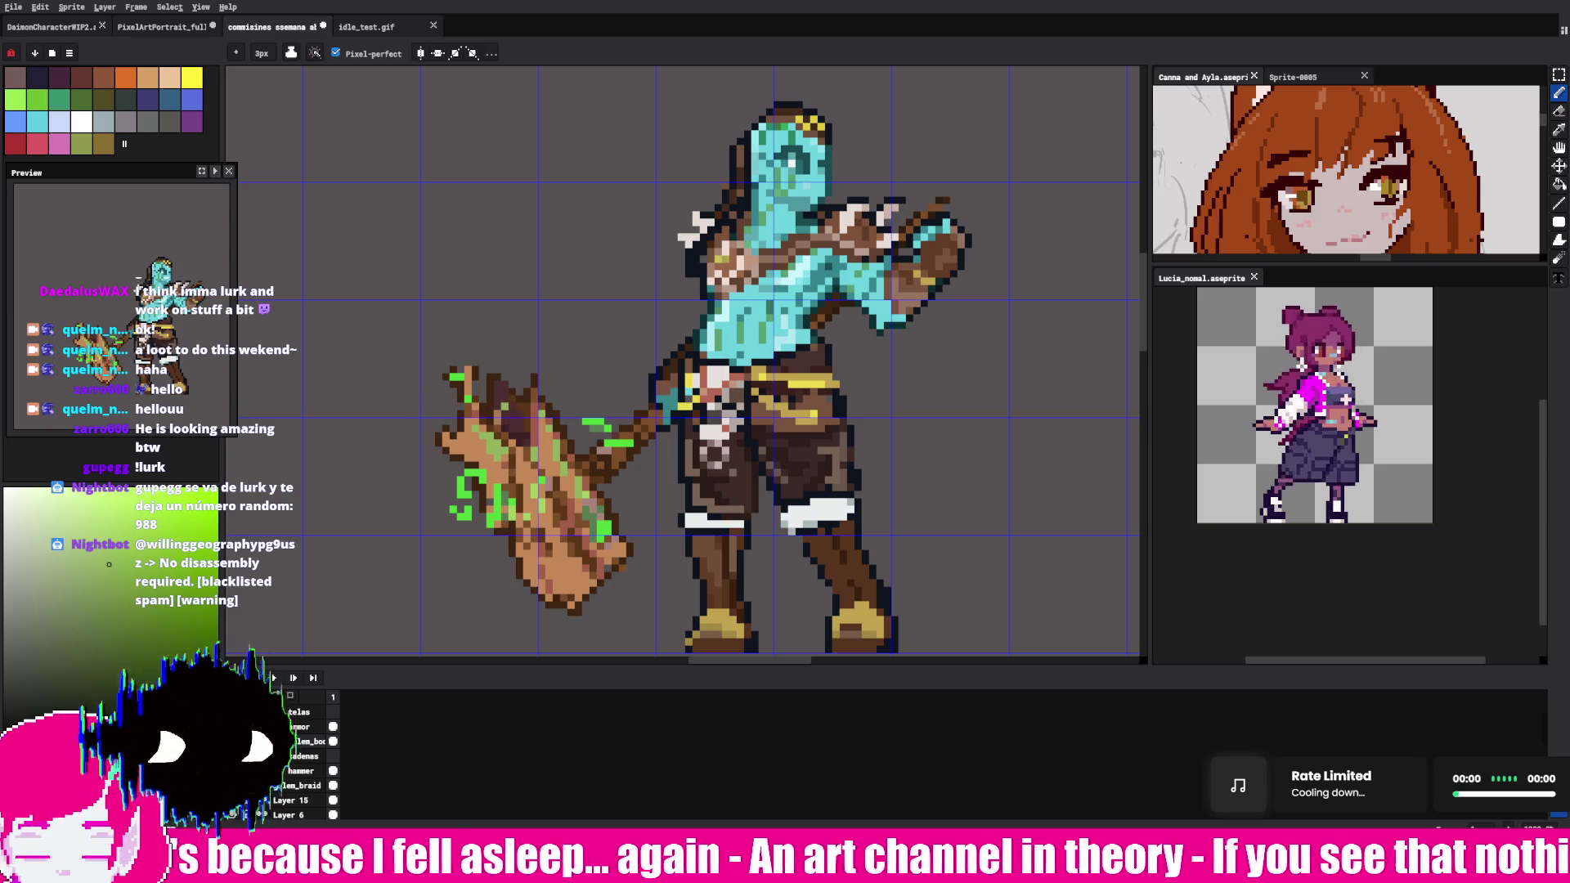
left_click(505, 408, "alt")
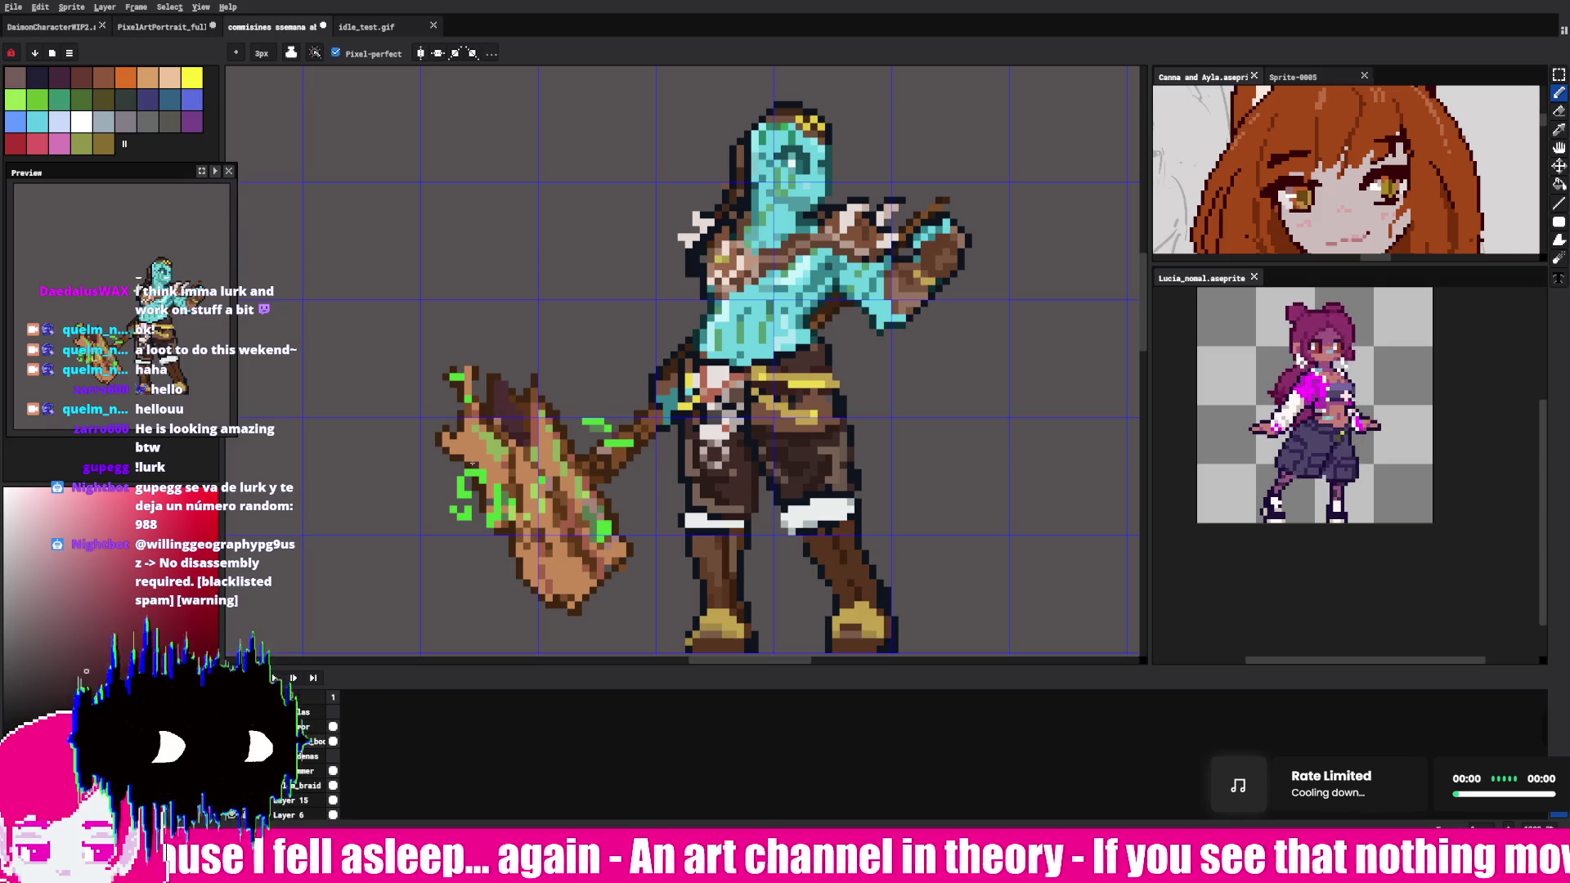
key("alt")
key("alt")
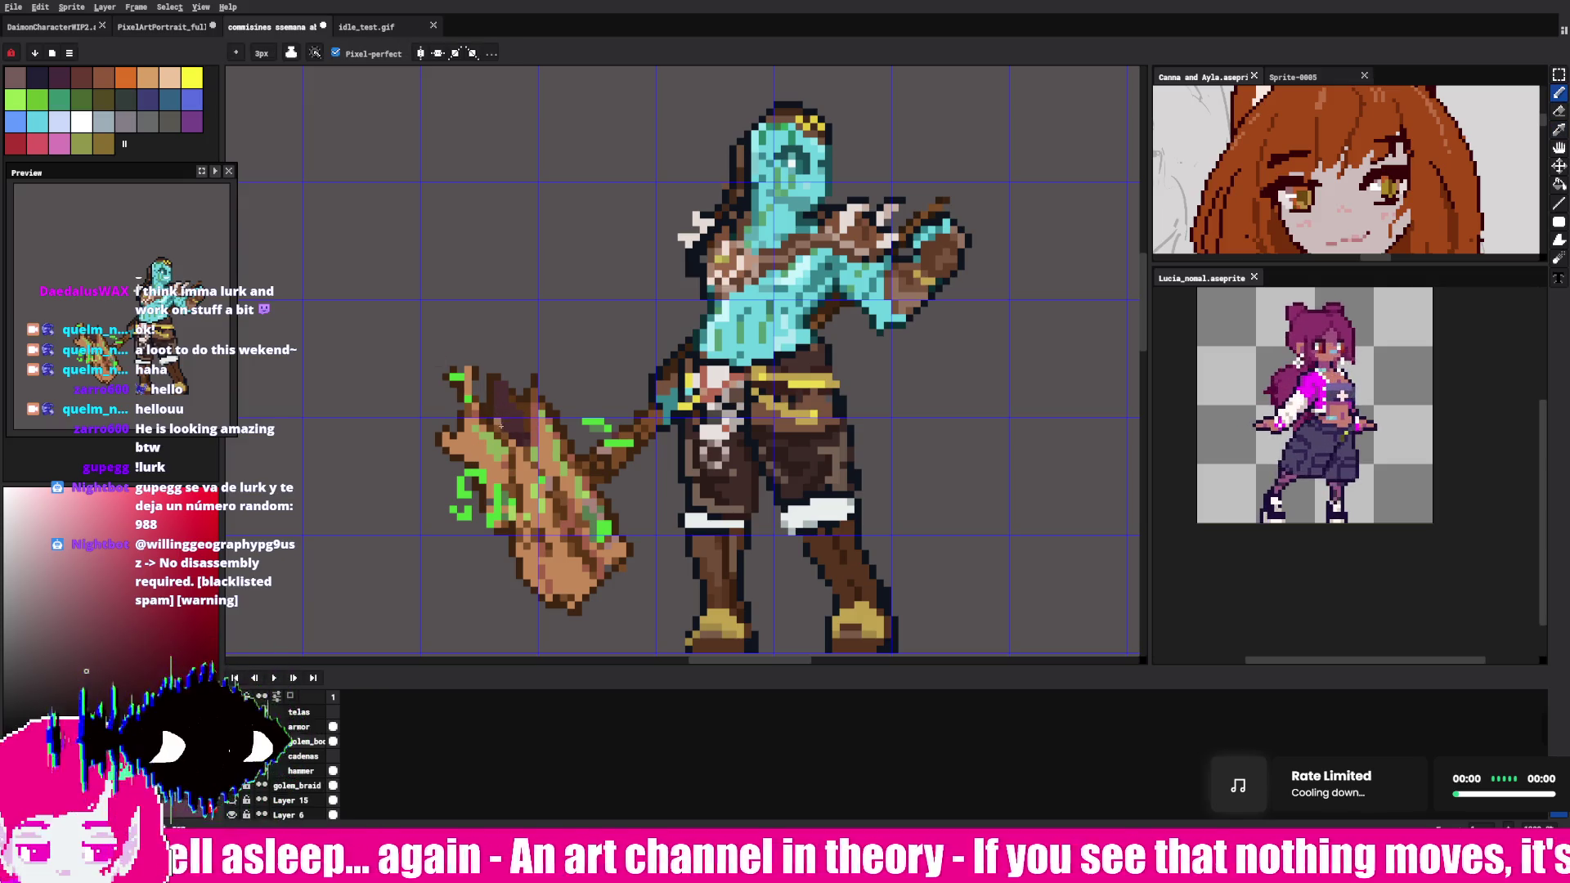
key("alt")
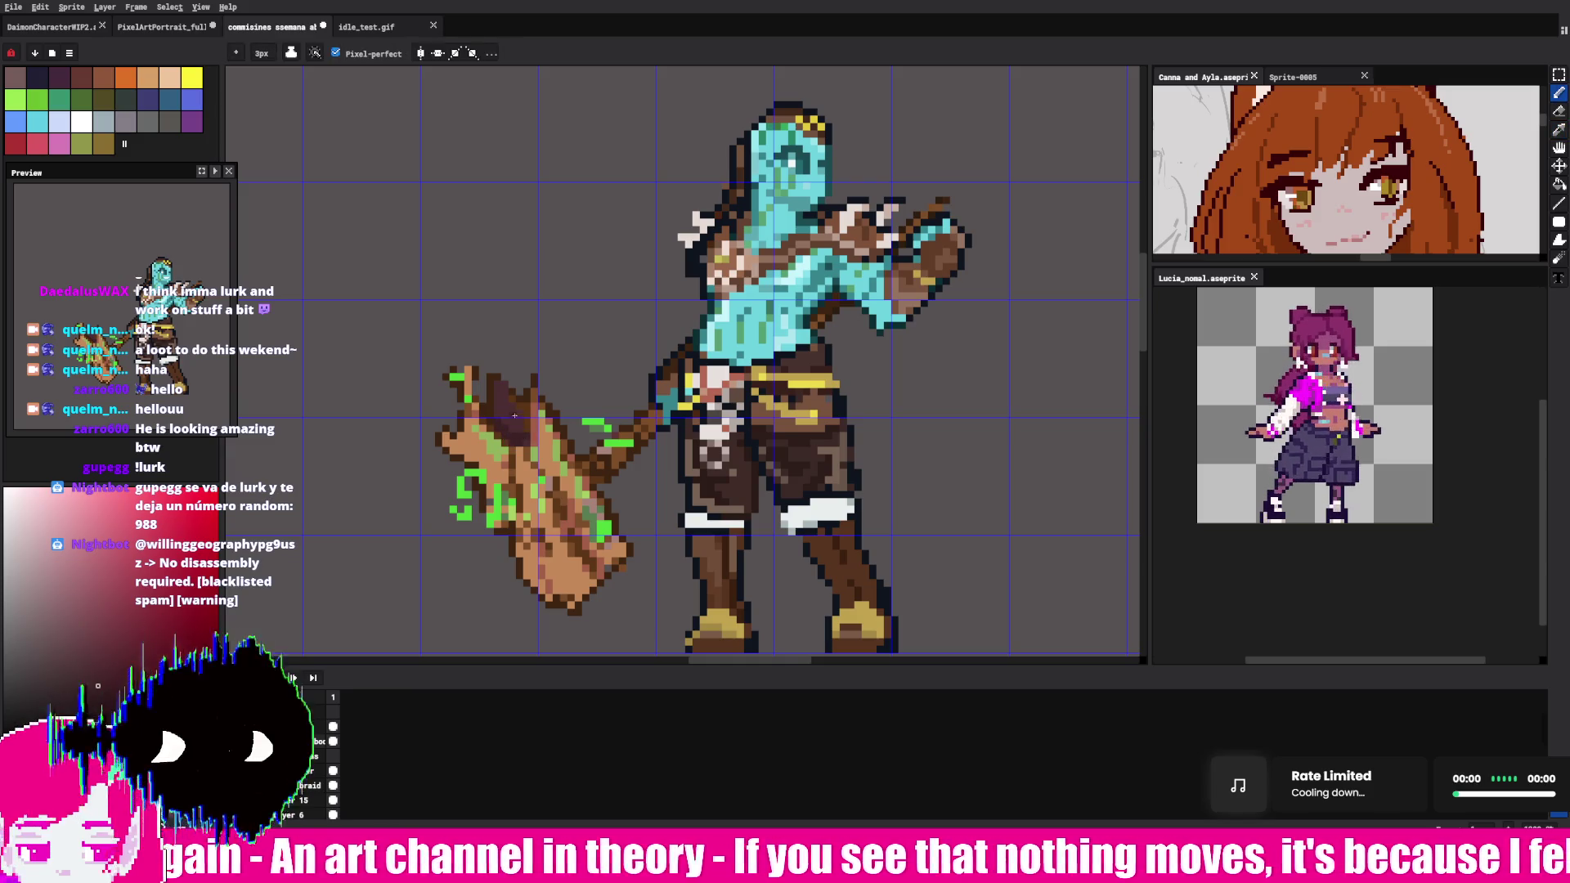
- Touch up a few shading pixels on the hammer handle, eyedropping tones between strokes
key("alt")
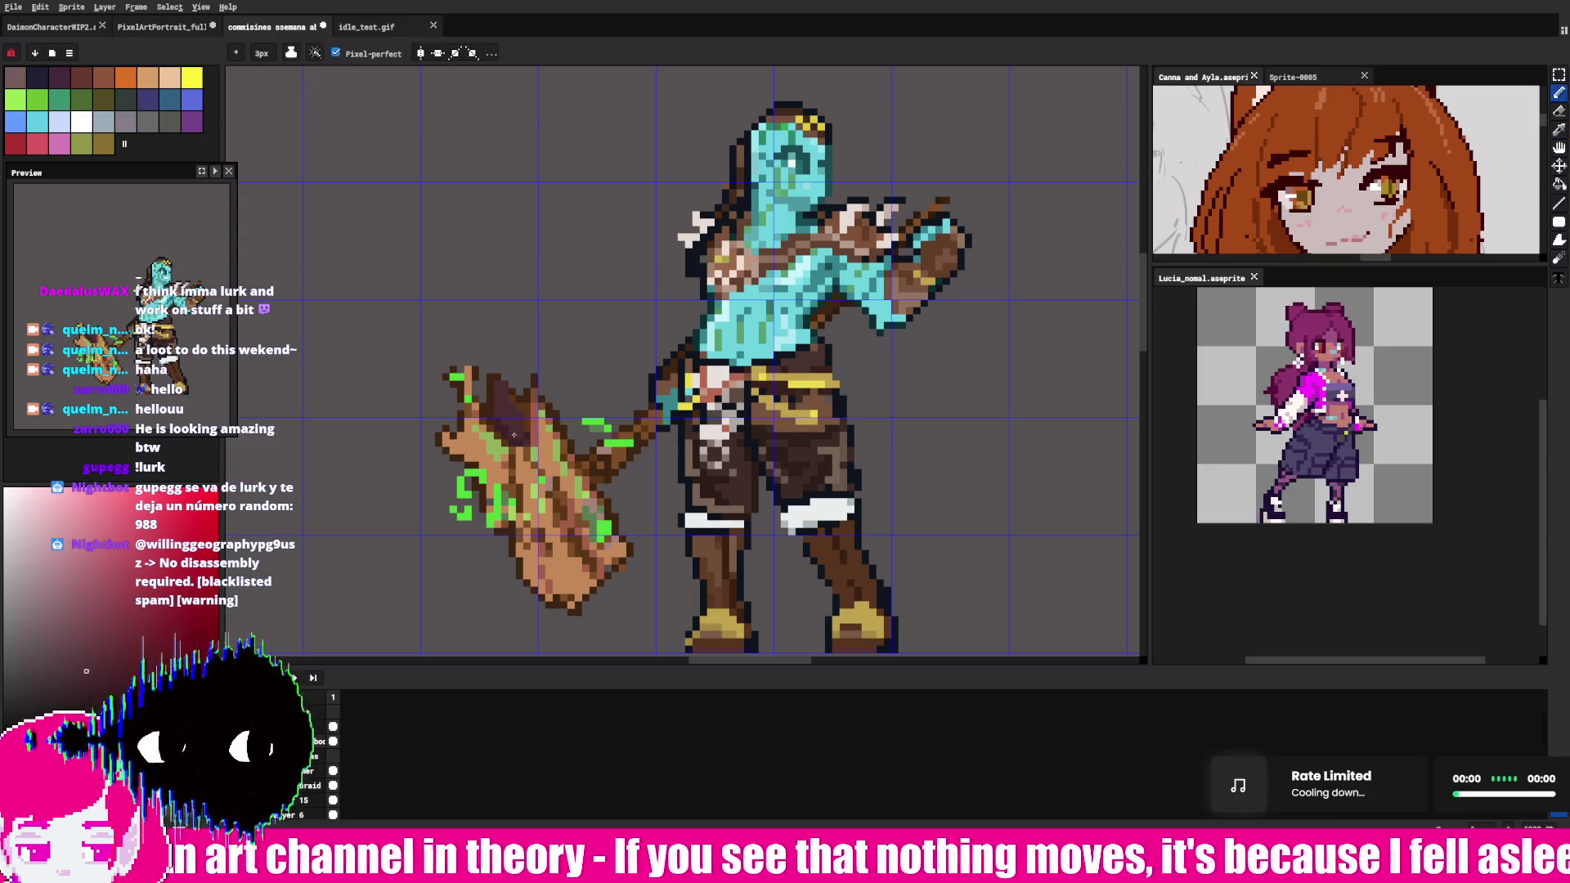
key("alt")
key("alt")
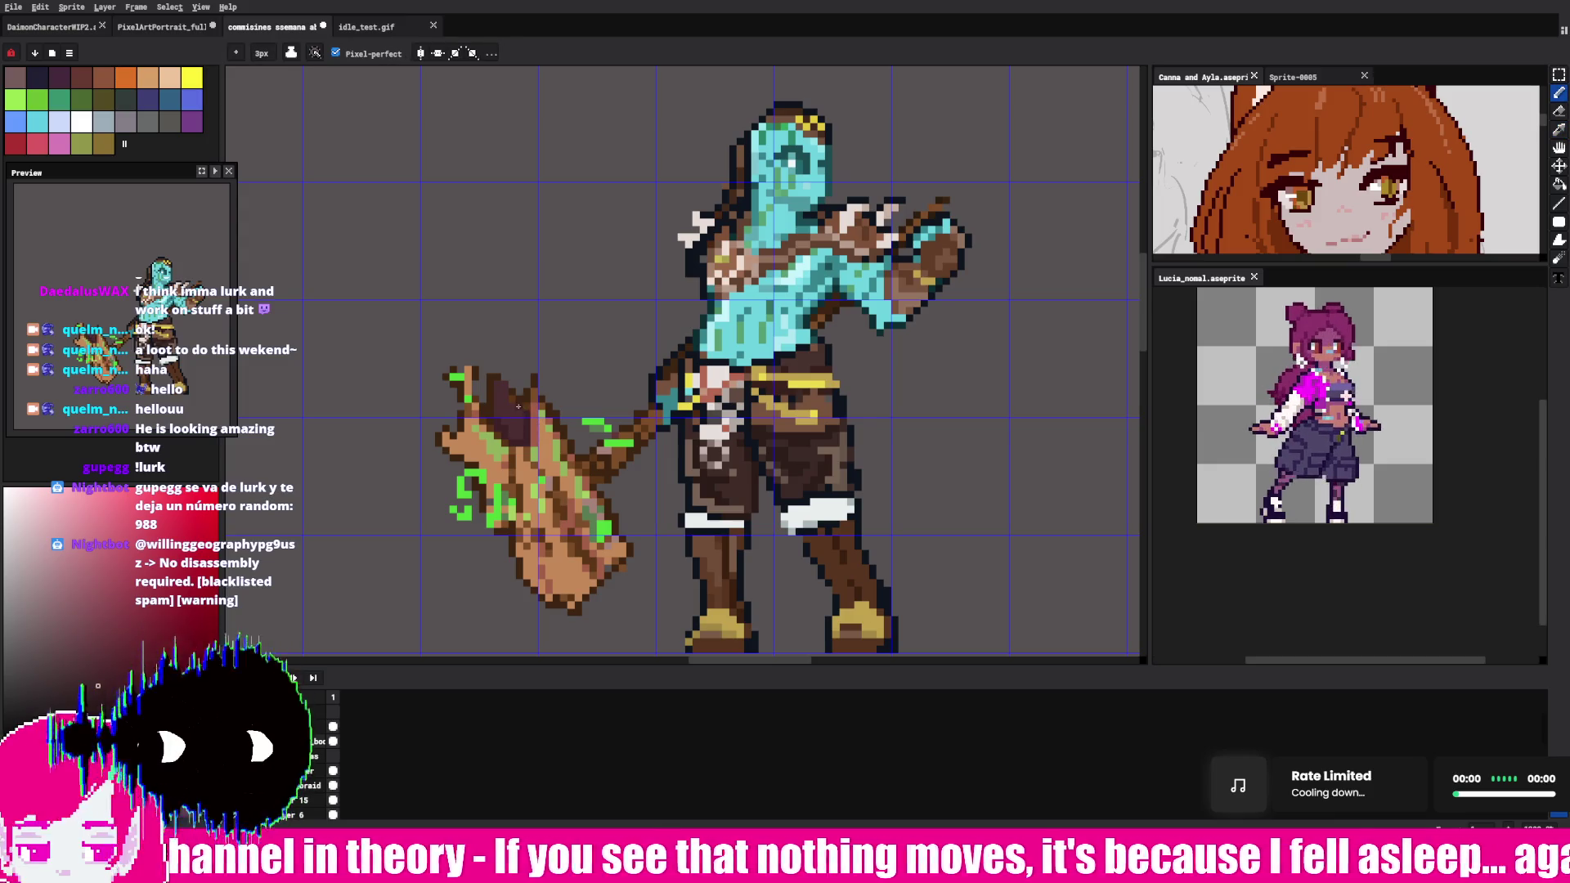
key("alt")
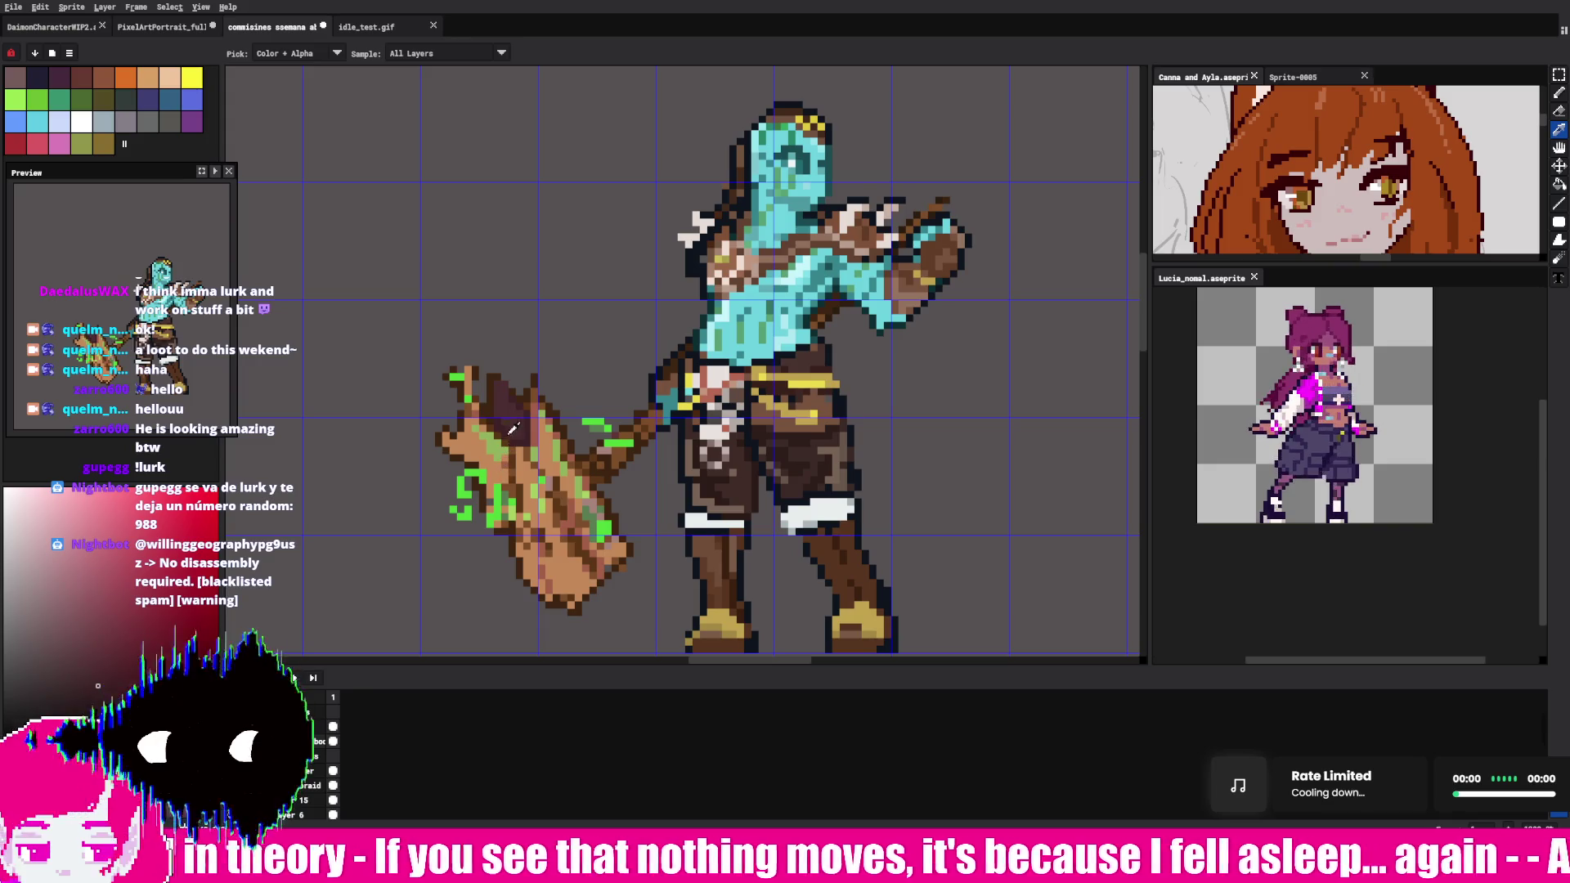
key("alt")
key("alt")
key("alt")
key("alt")
key("alt")
key("alt")
key("alt")
key("alt")
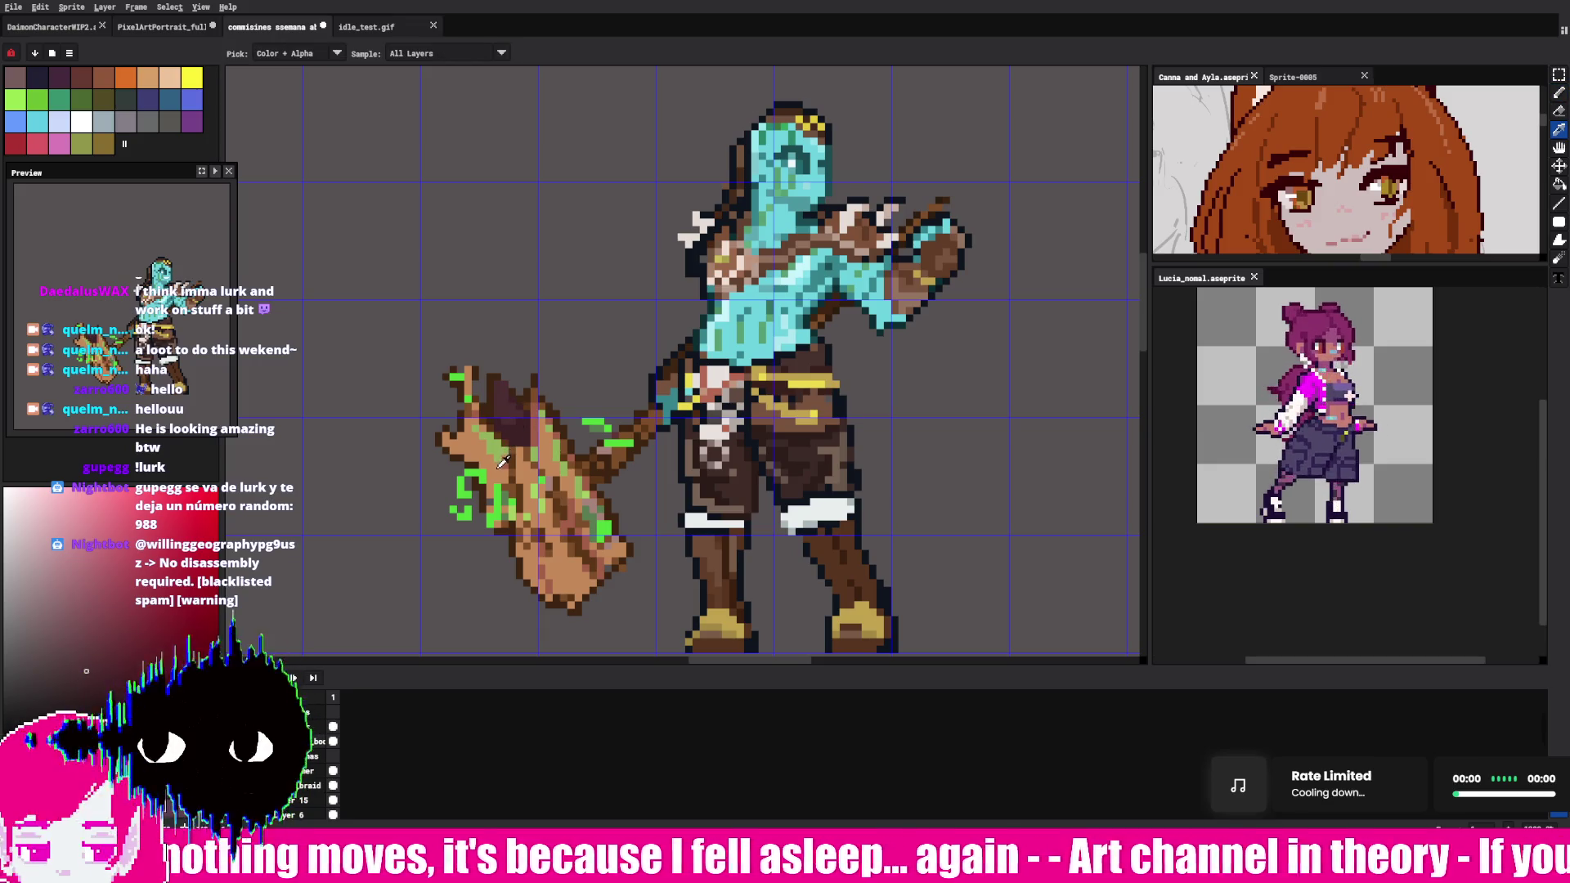
key("alt")
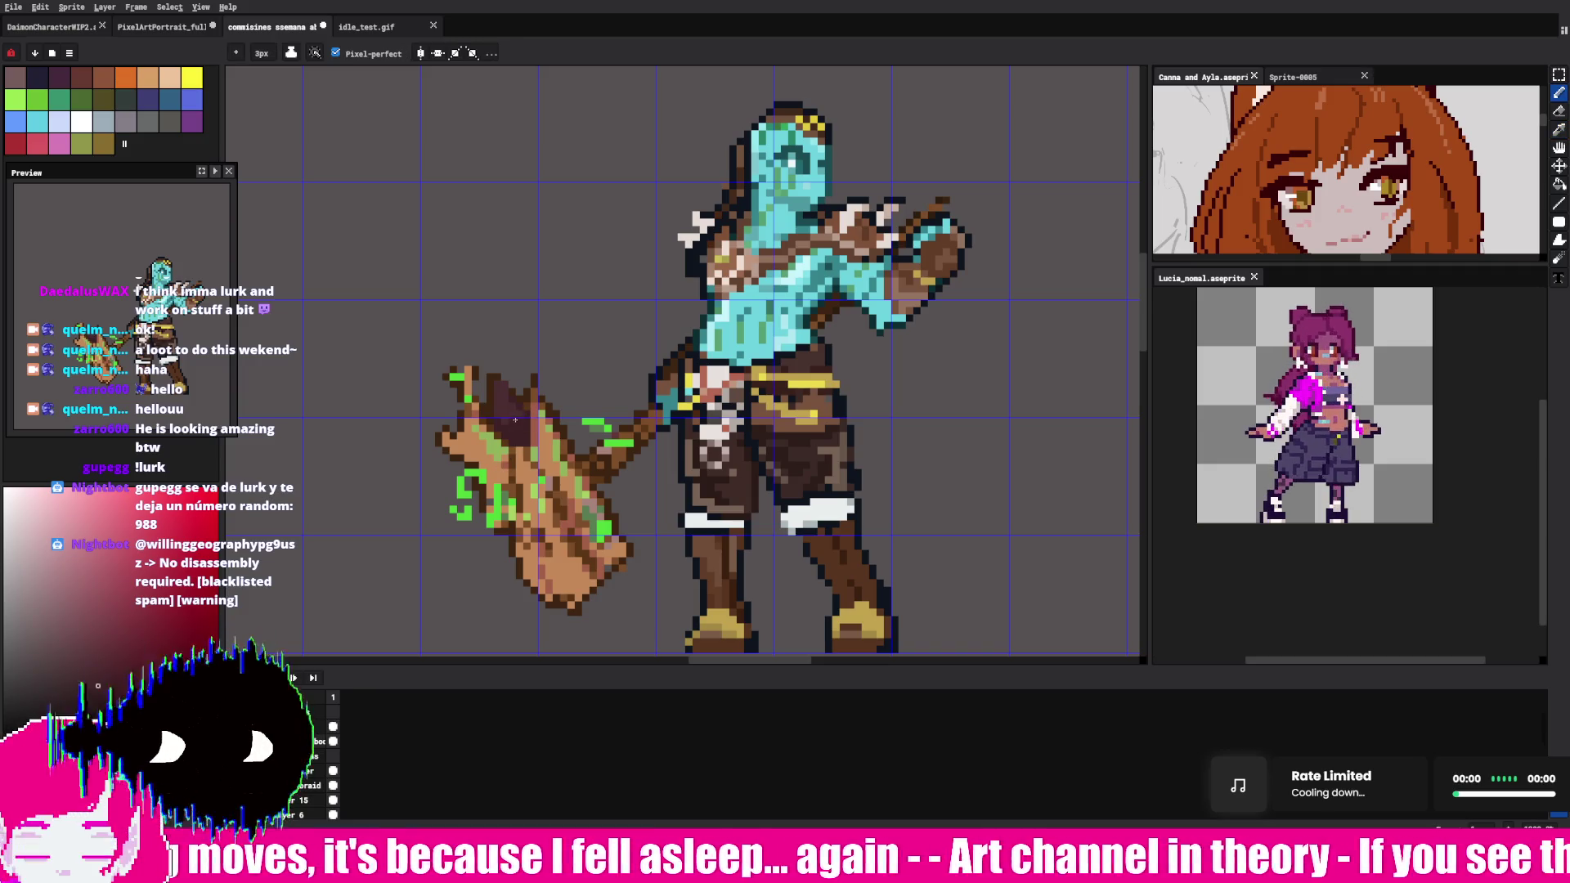
key("alt")
key("alt")
key("alt")
key("alt")
left_click(506, 404)
key("alt")
left_click(505, 417)
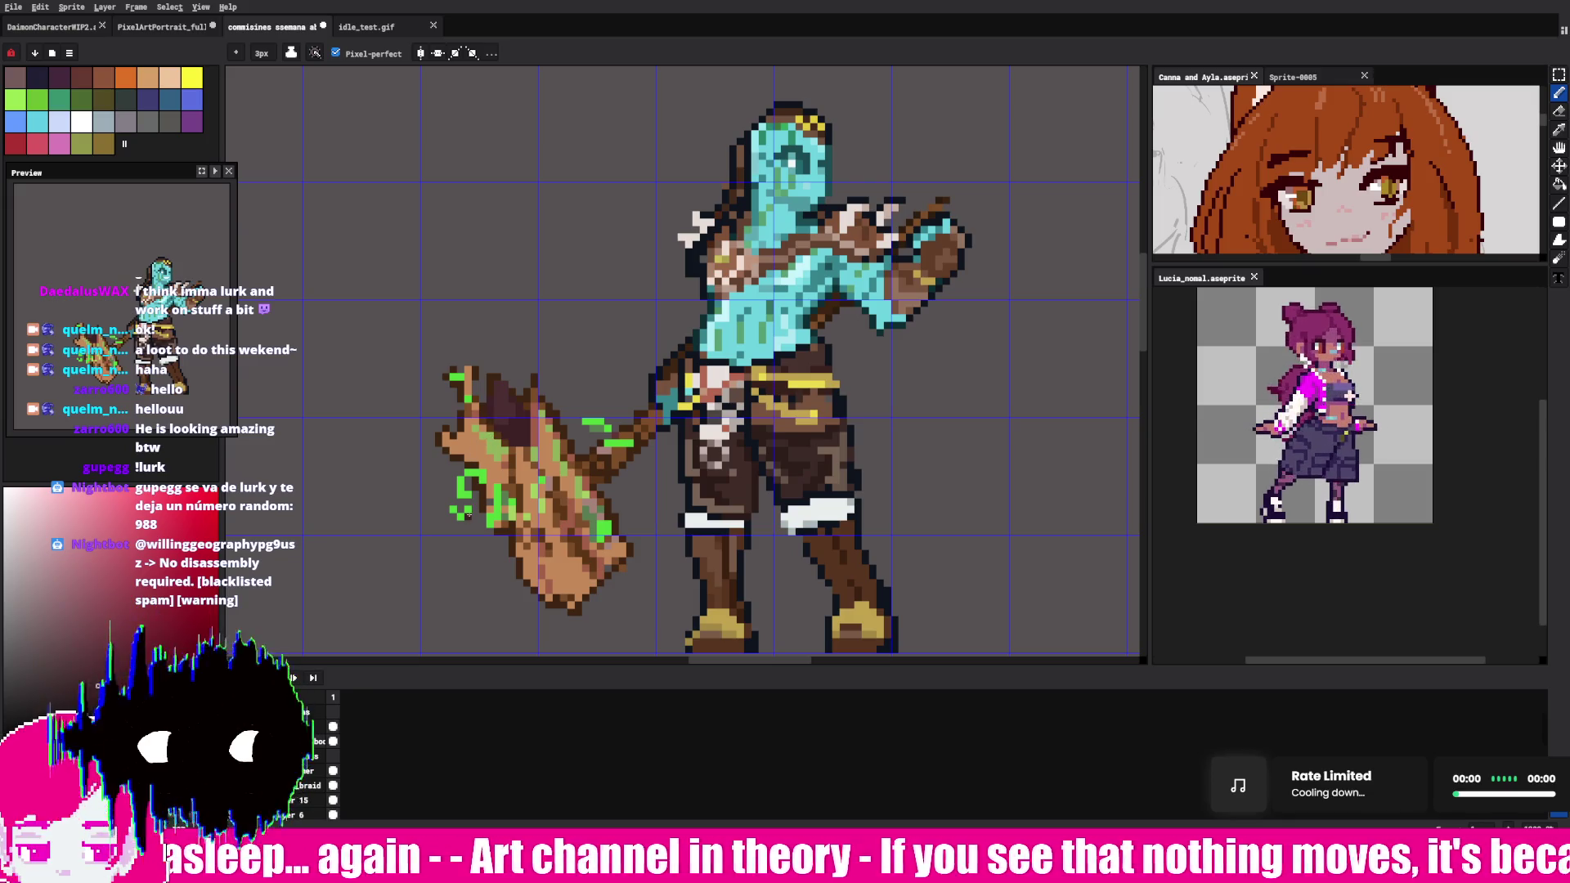
key("alt")
left_click(502, 396)
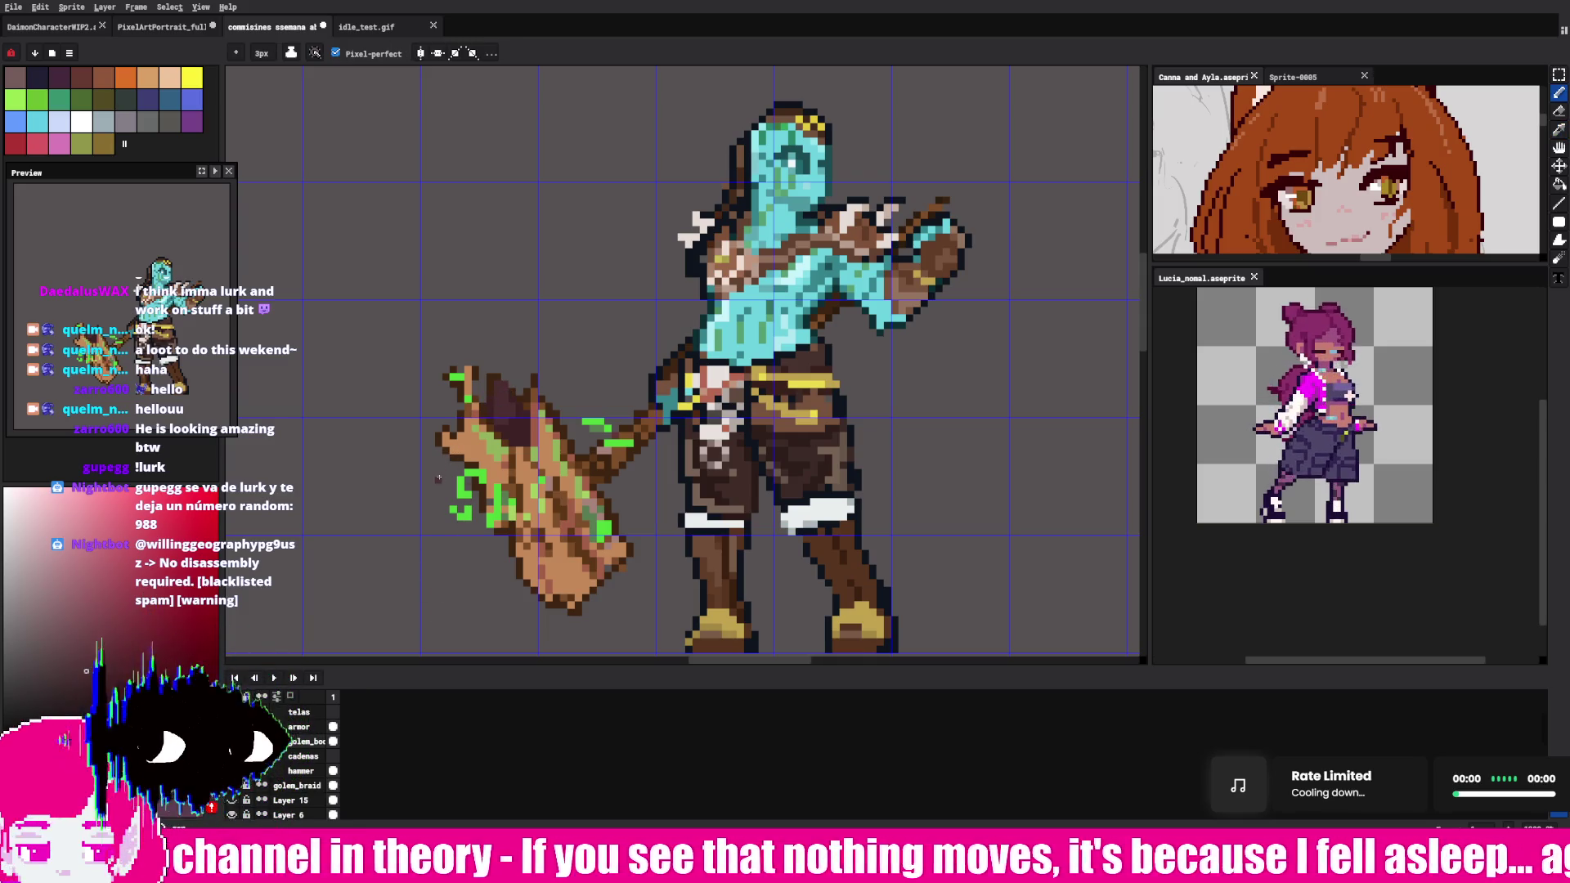
- Take the hammer's brownish-orange wood colour as drawing colour and switch to freehand selection
key("alt")
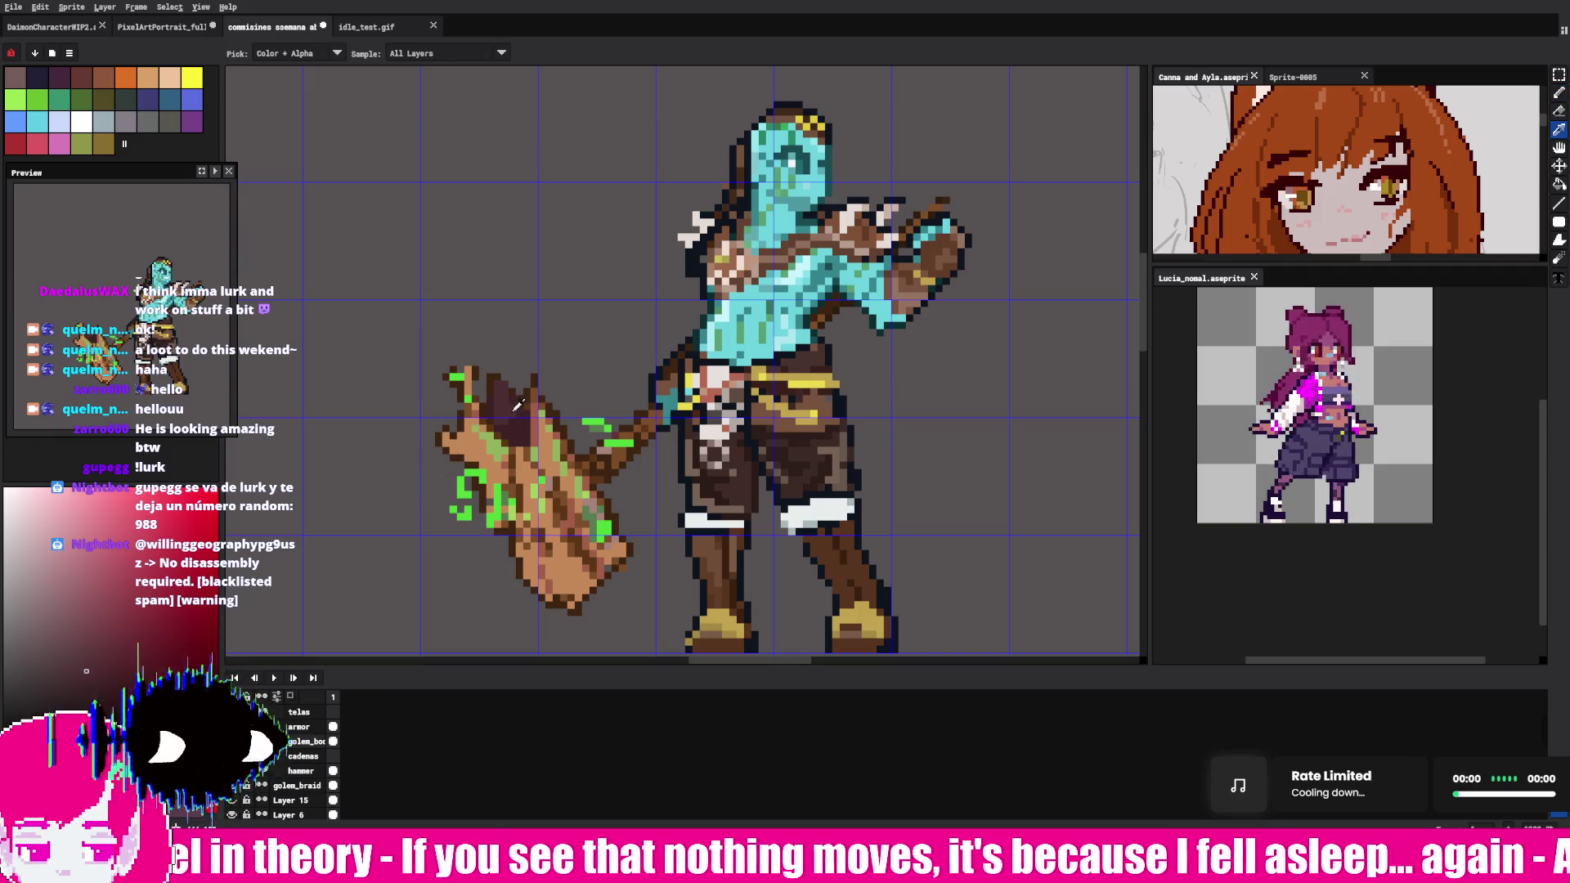
key("alt")
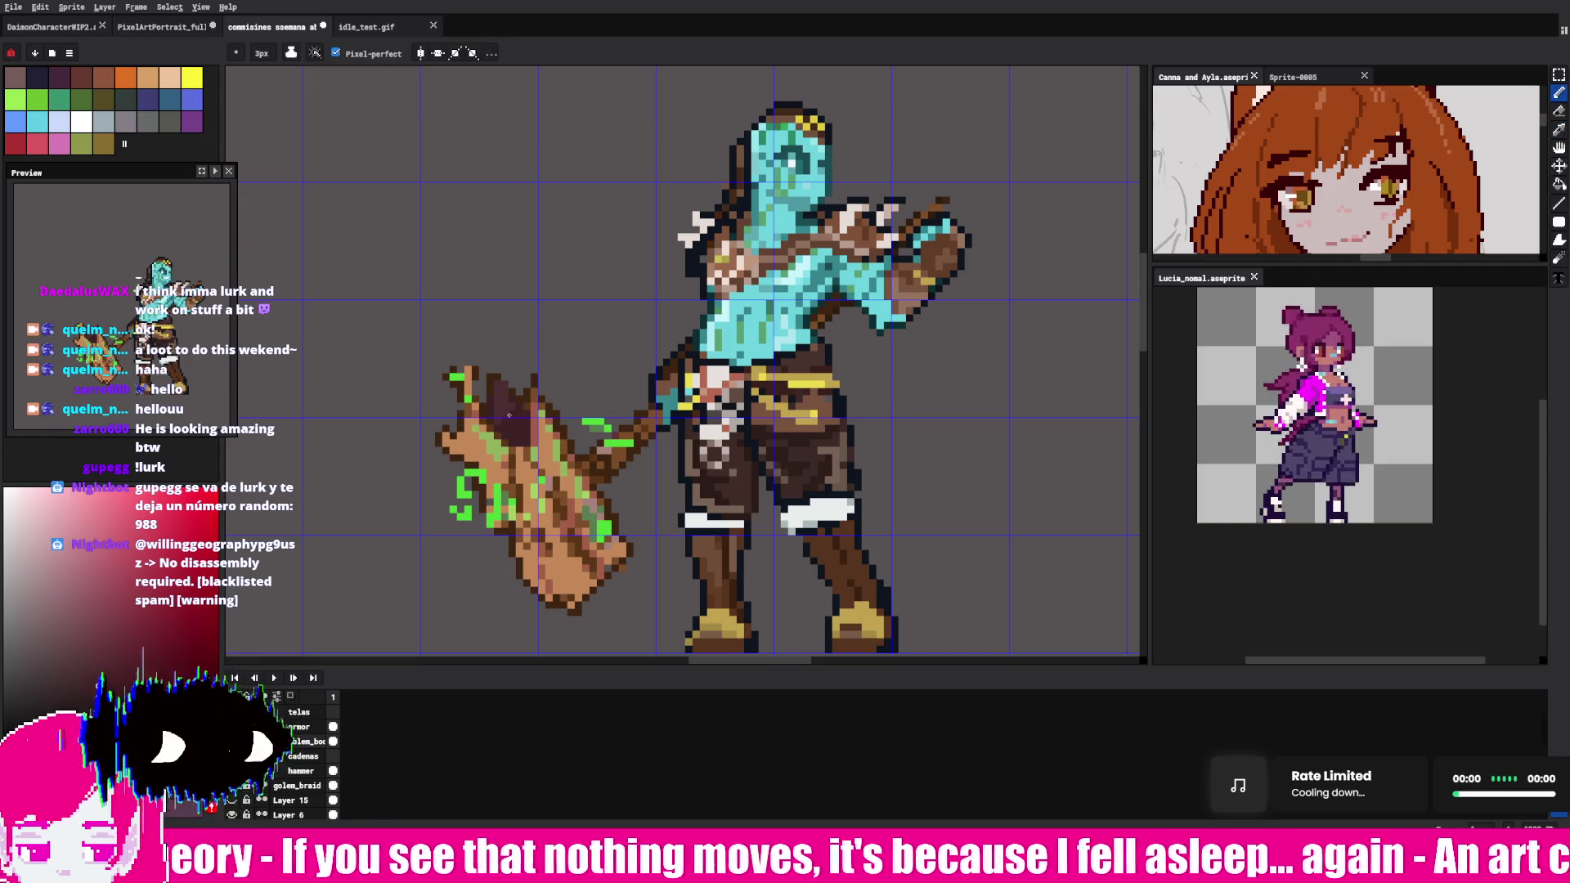
key("alt")
key("alt")
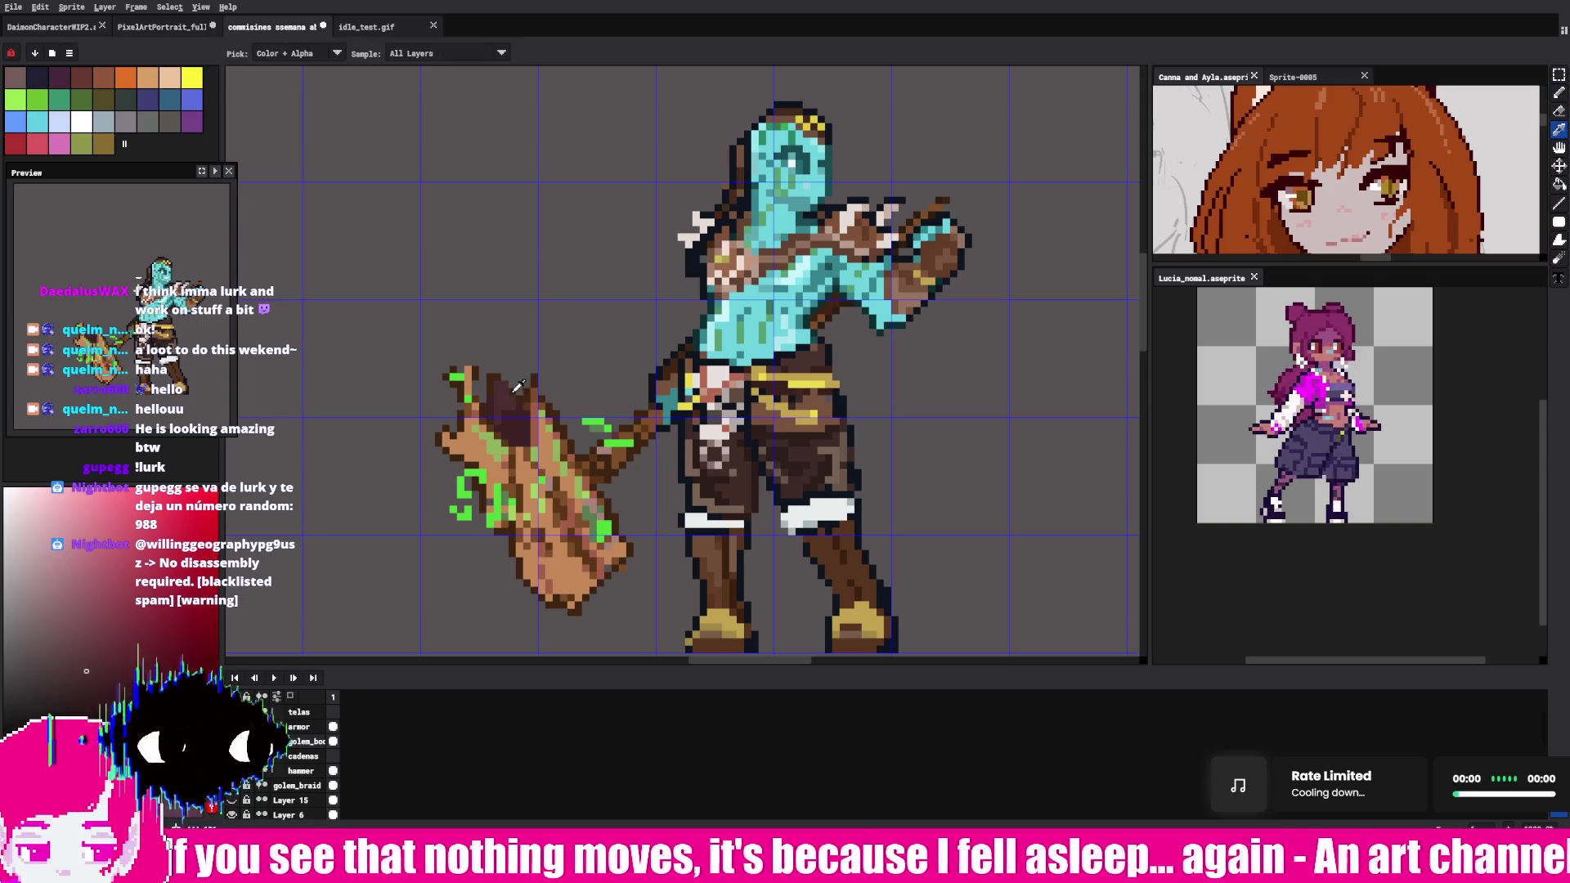
key("alt")
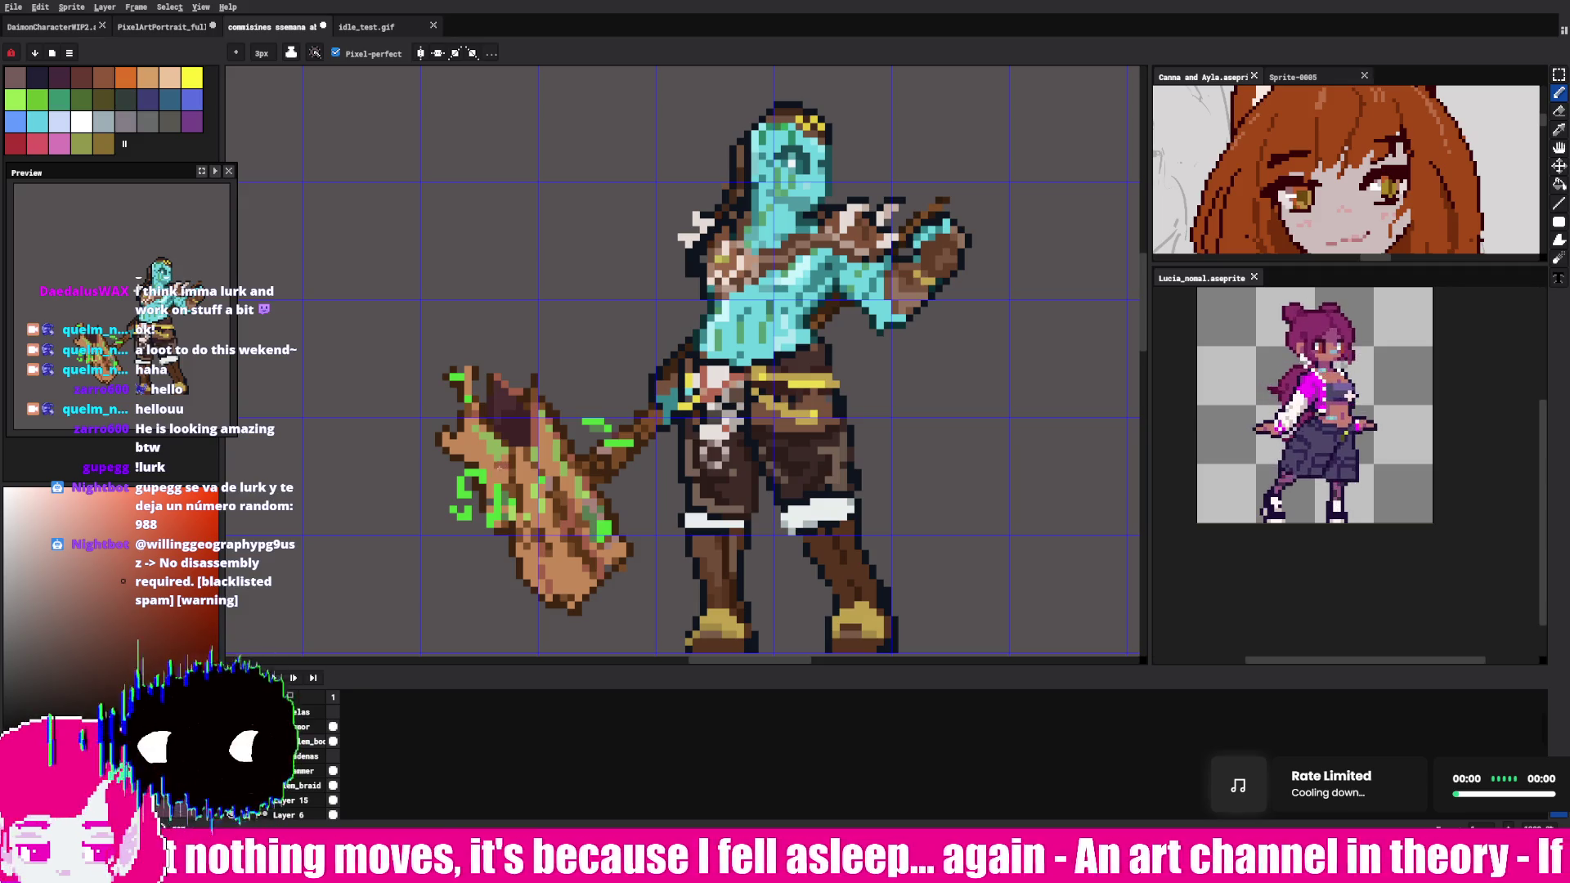
key("alt")
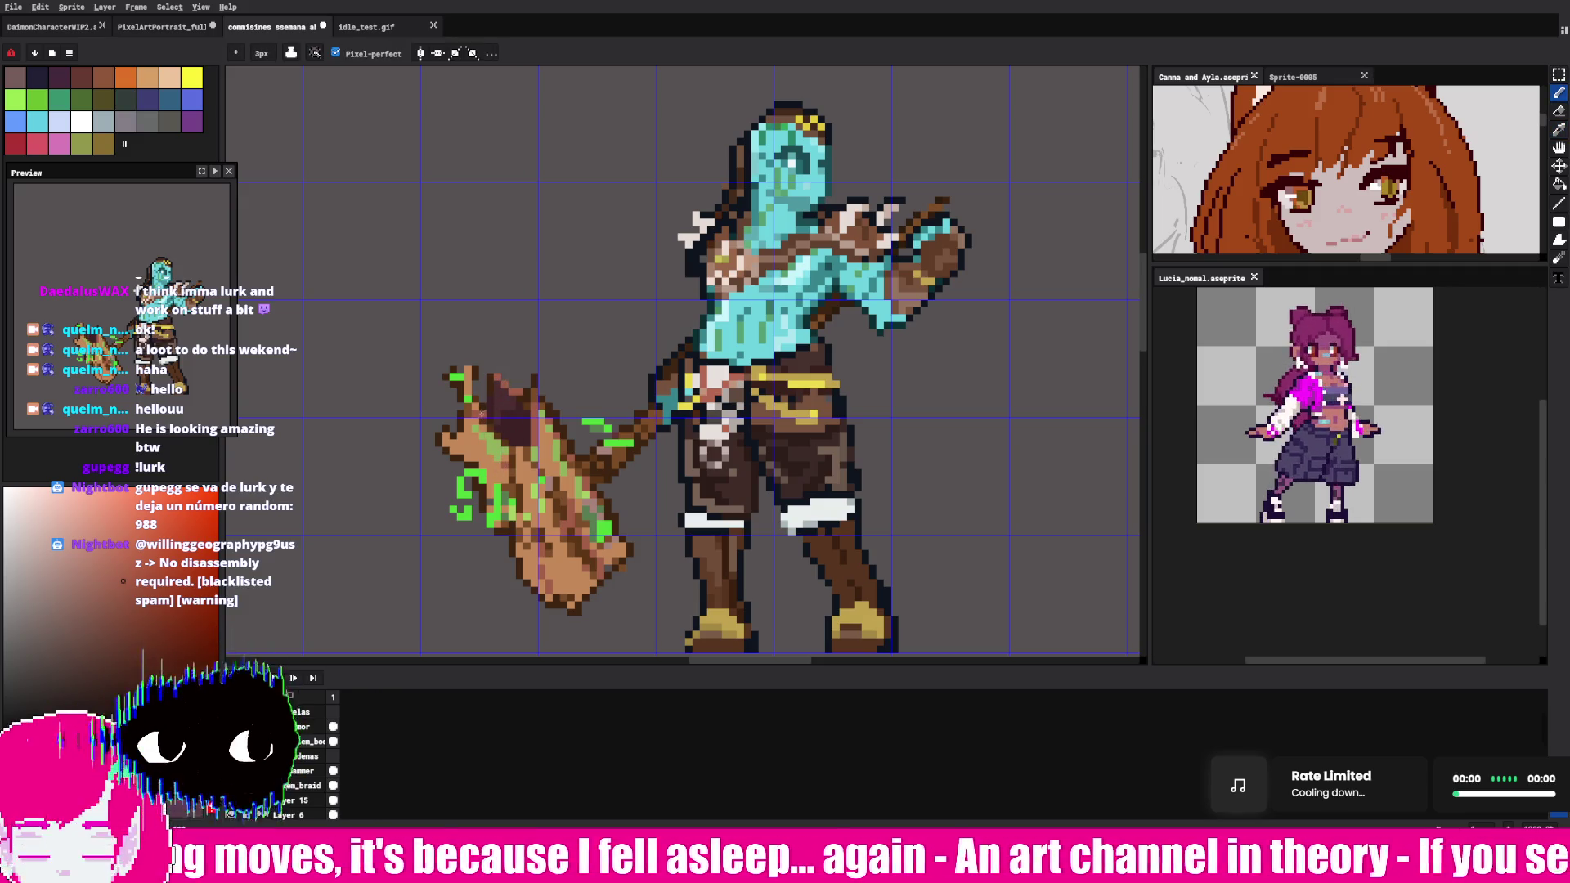
left_click(479, 411, "alt")
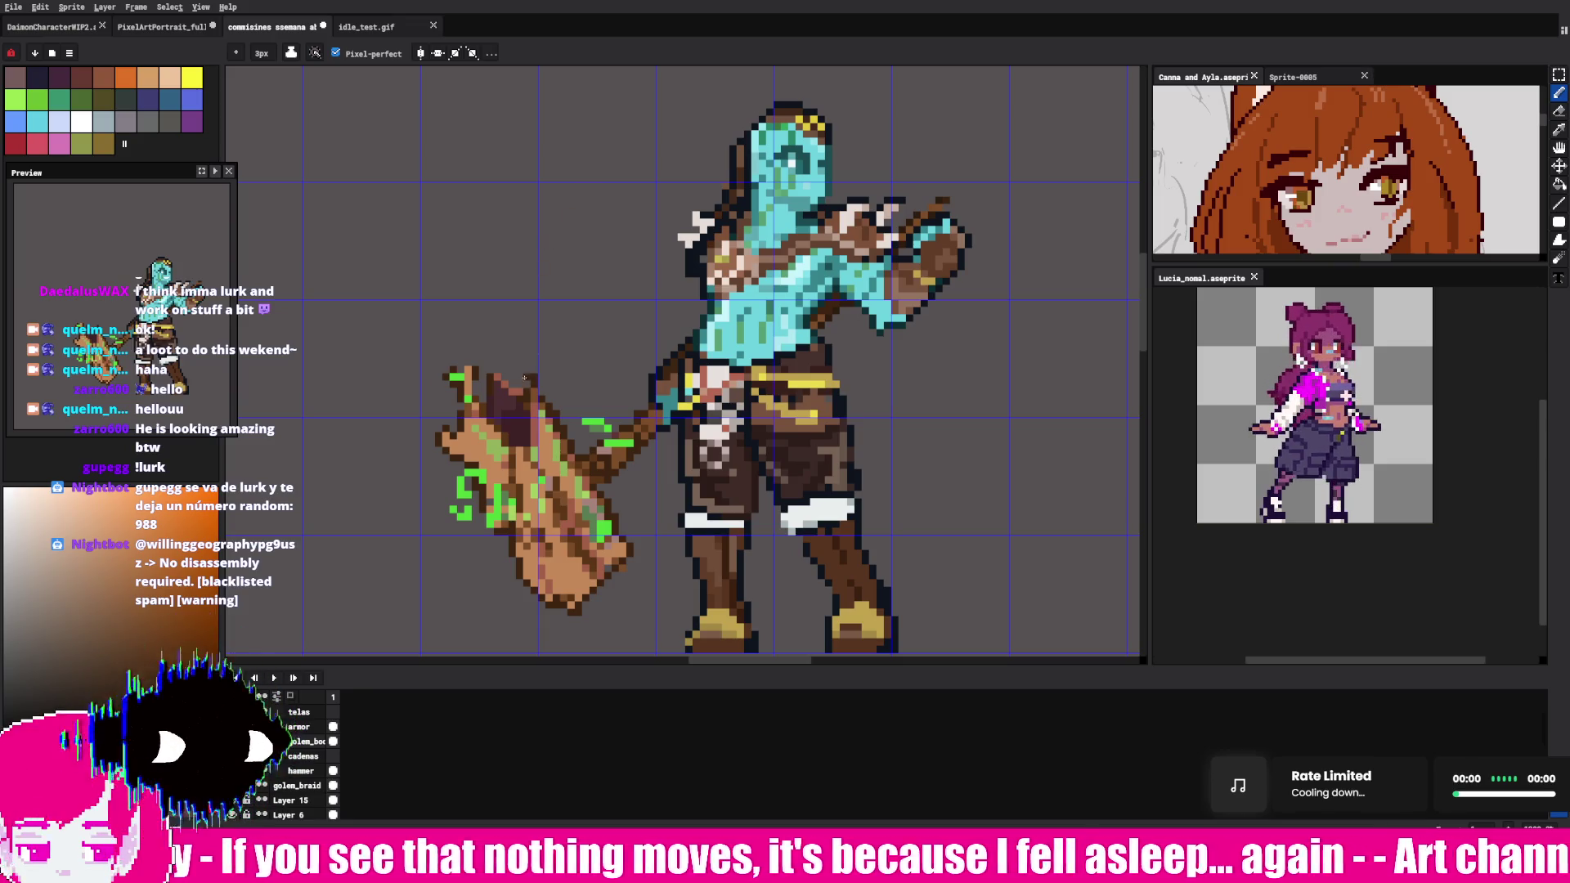
key("m")
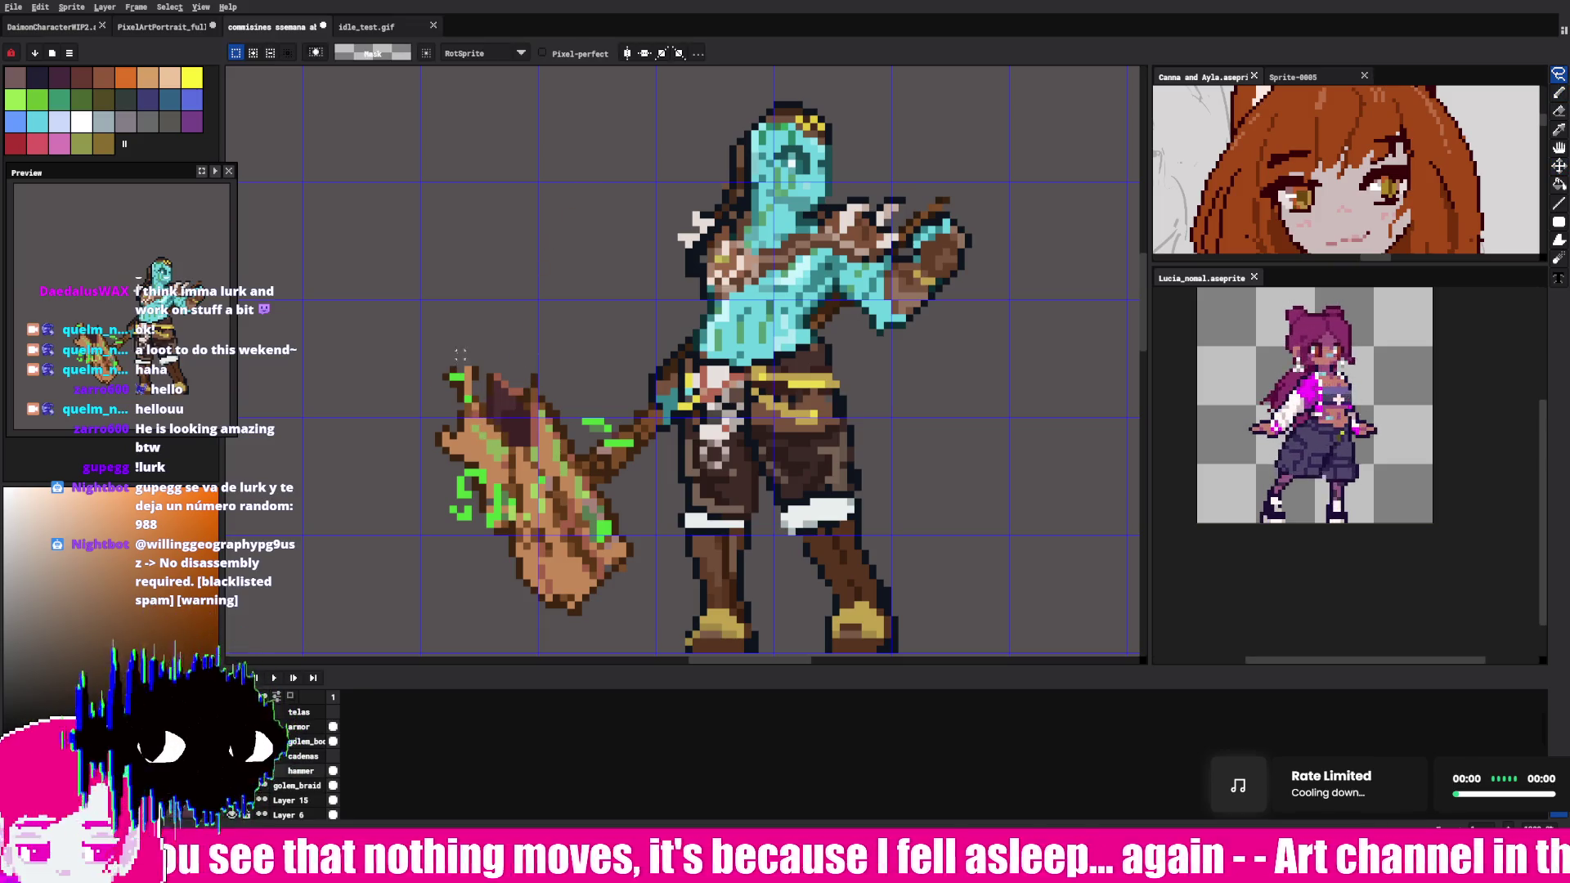
left_click_drag(461, 356, 540, 354)
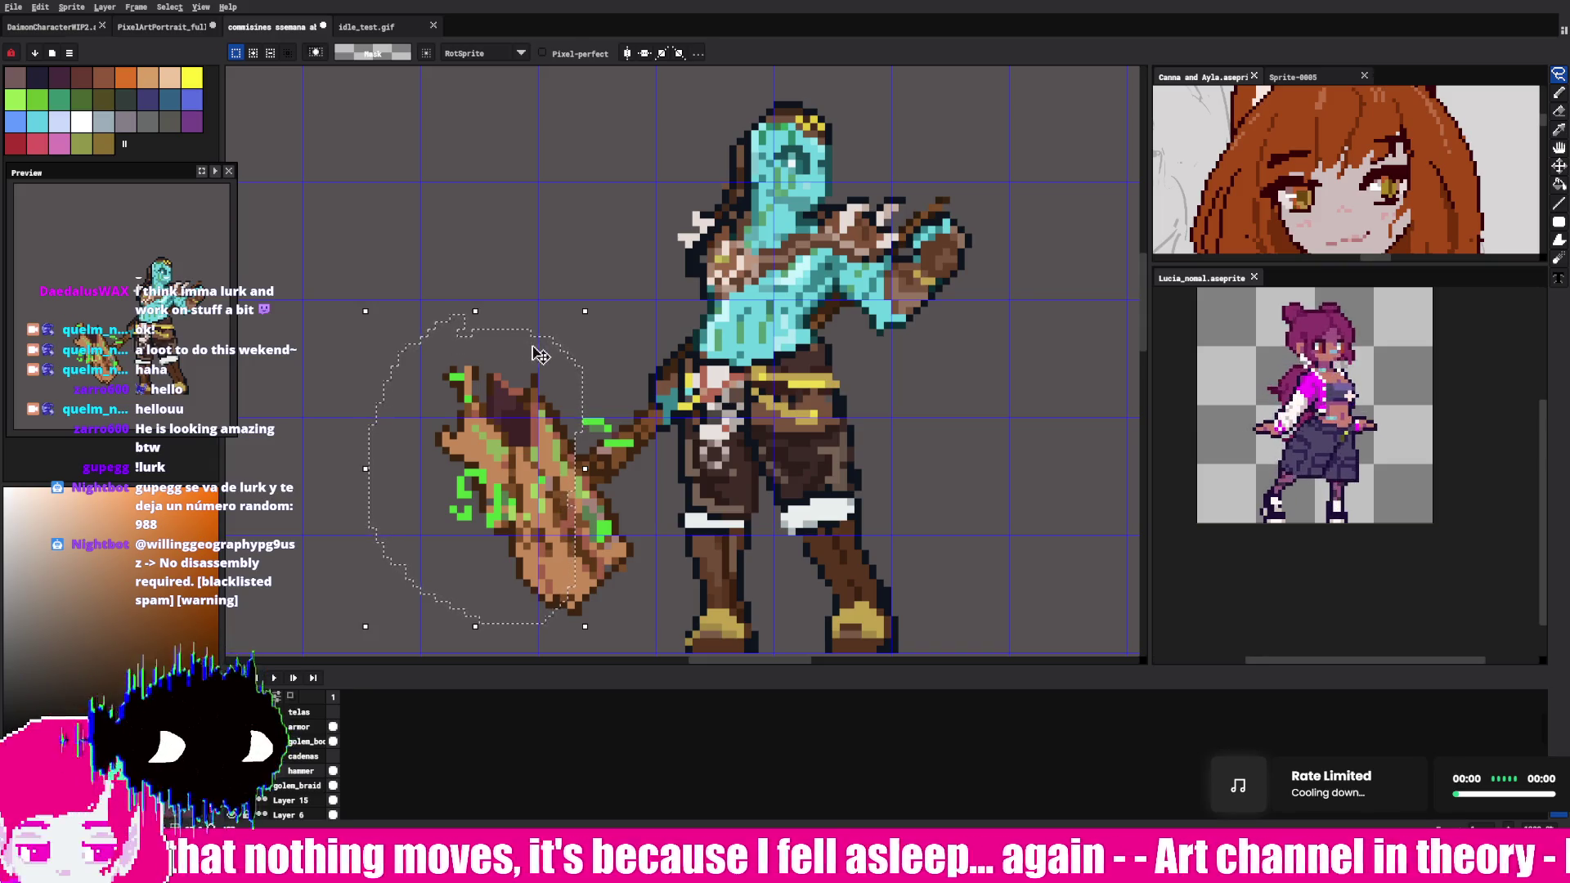
key("ctrl+z")
key("ctrl+y")
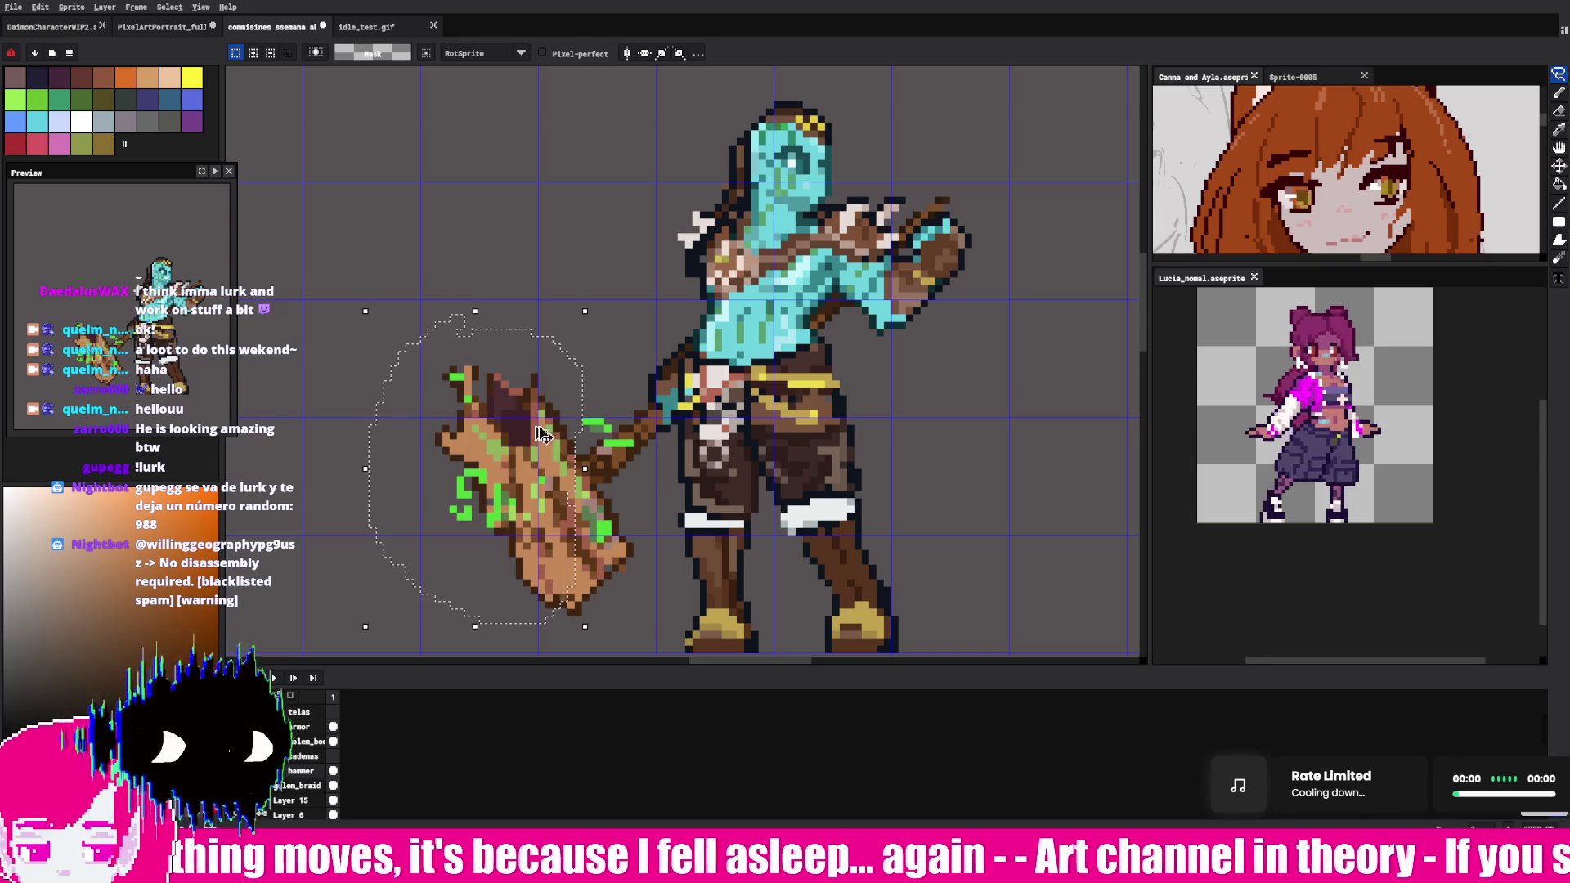
key("ctrl+d")
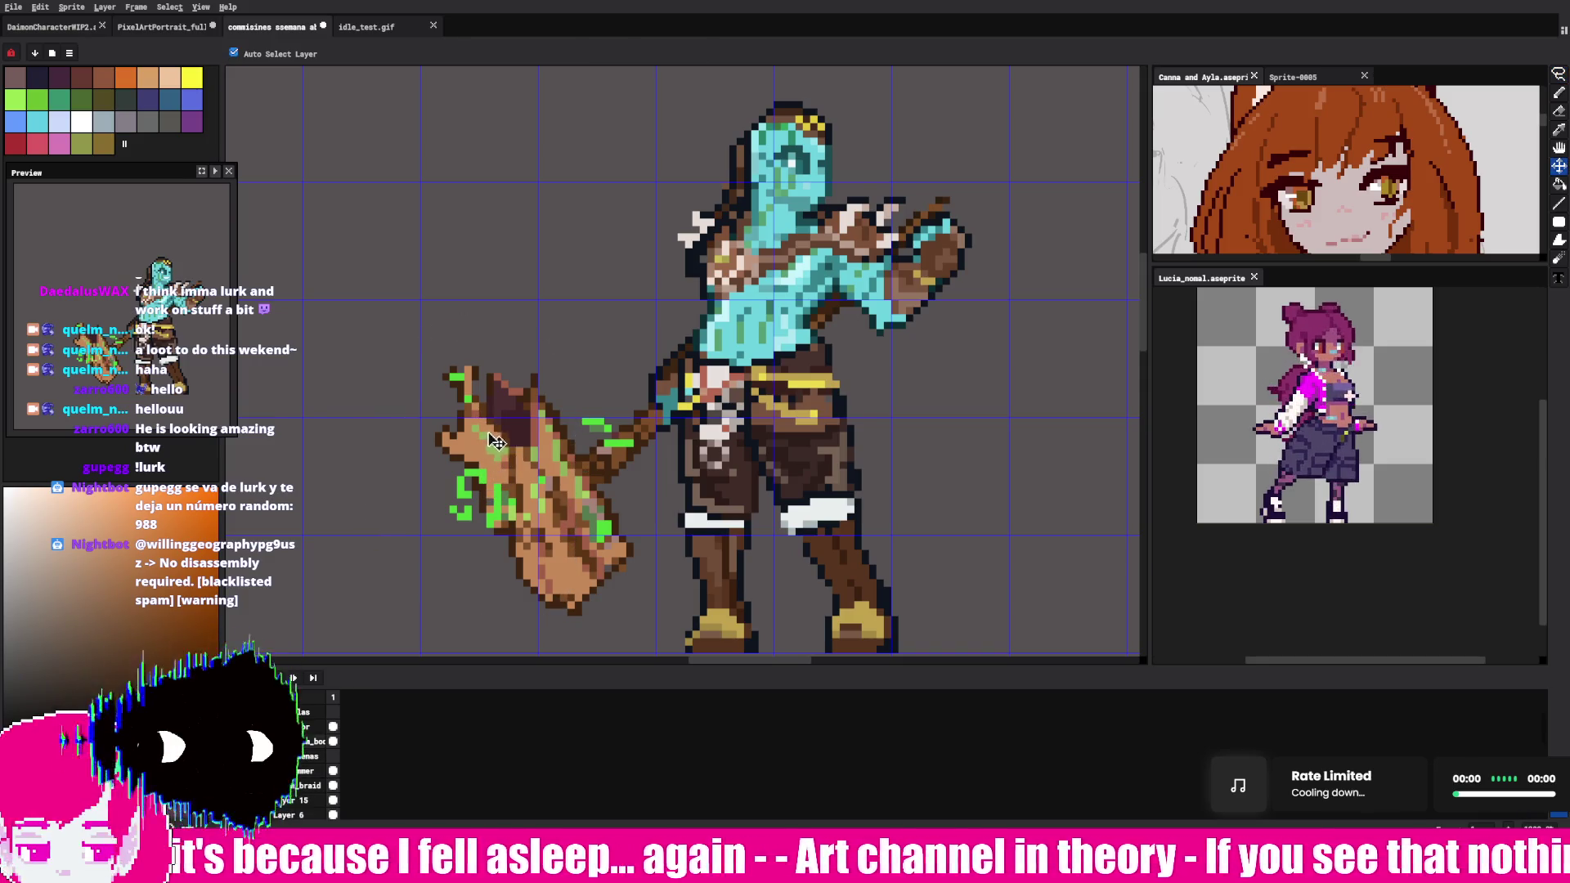
left_click_drag(547, 332, 553, 263)
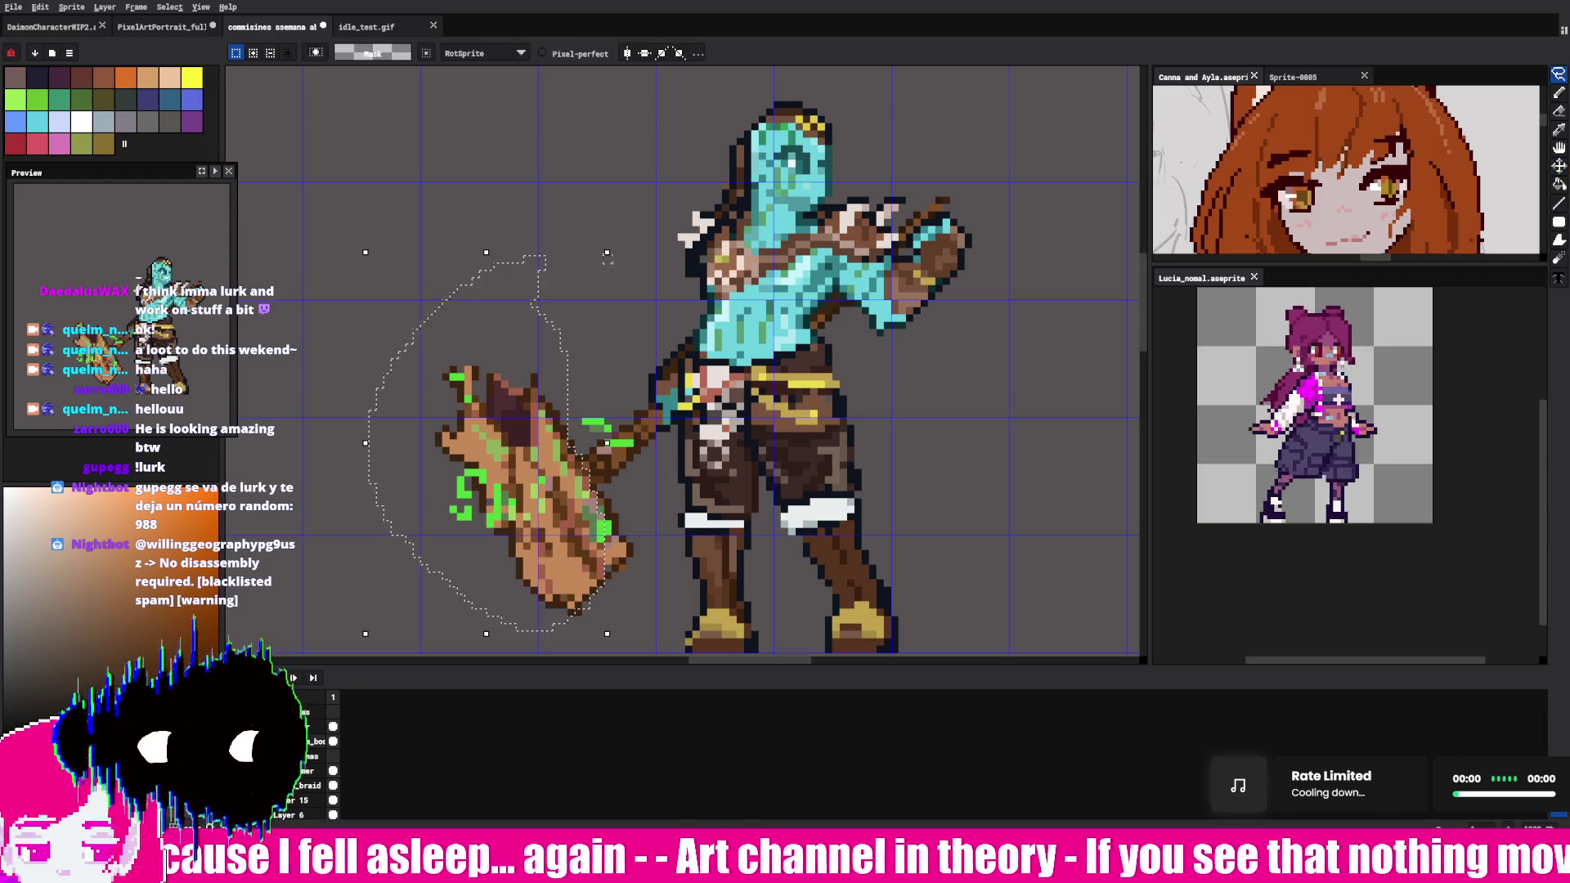
key("ctrl+d")
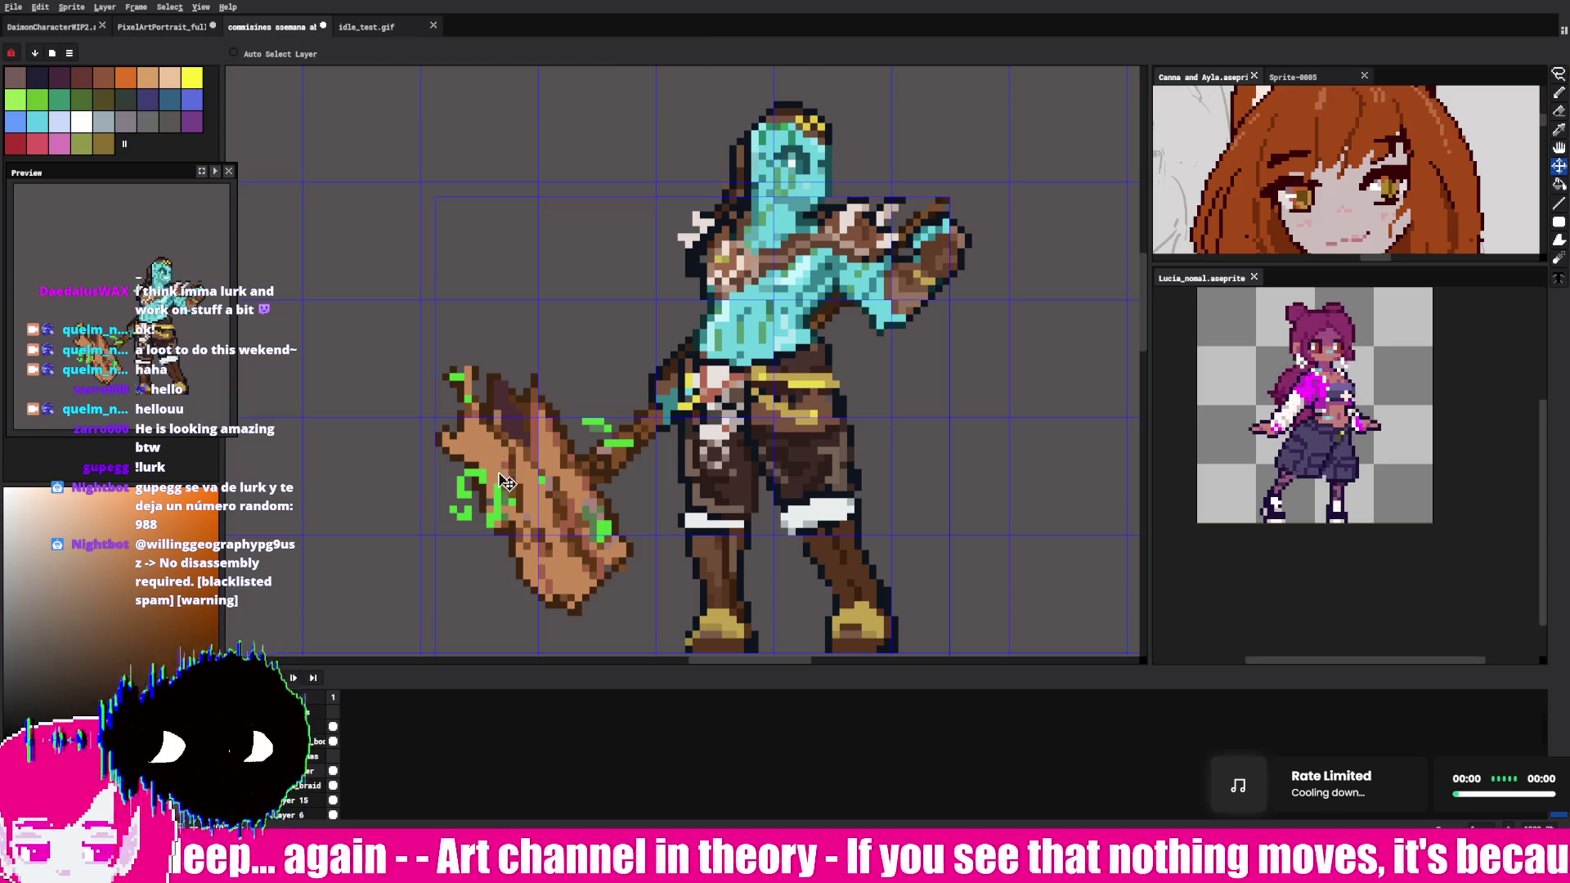
key("ctrl+shift+d")
key("ctrl+d")
left_click_drag(587, 388, 562, 235)
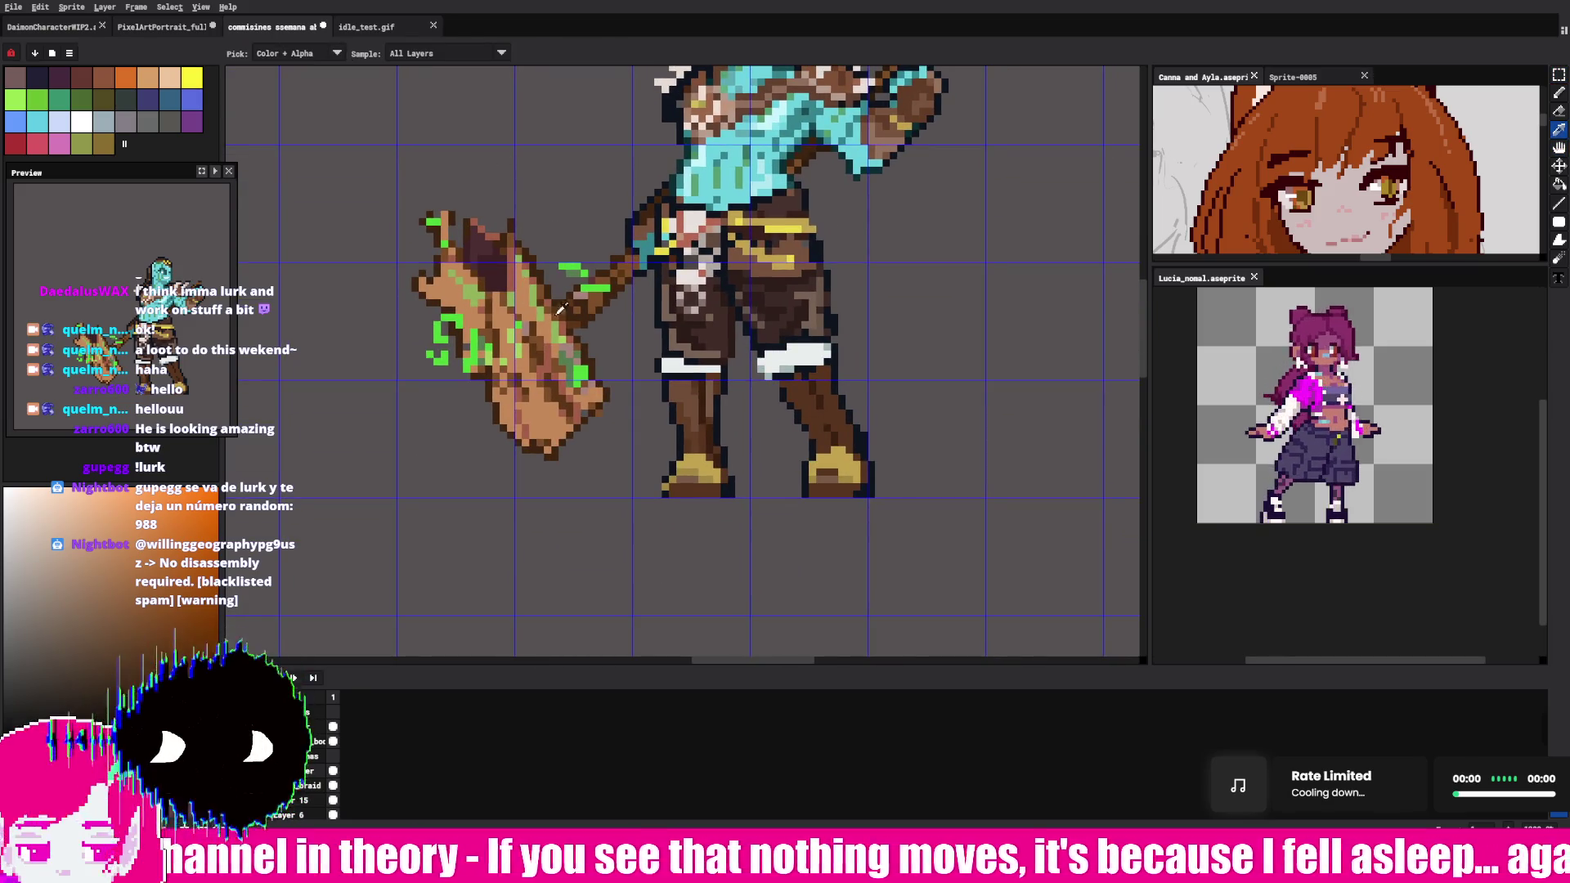
key("b")
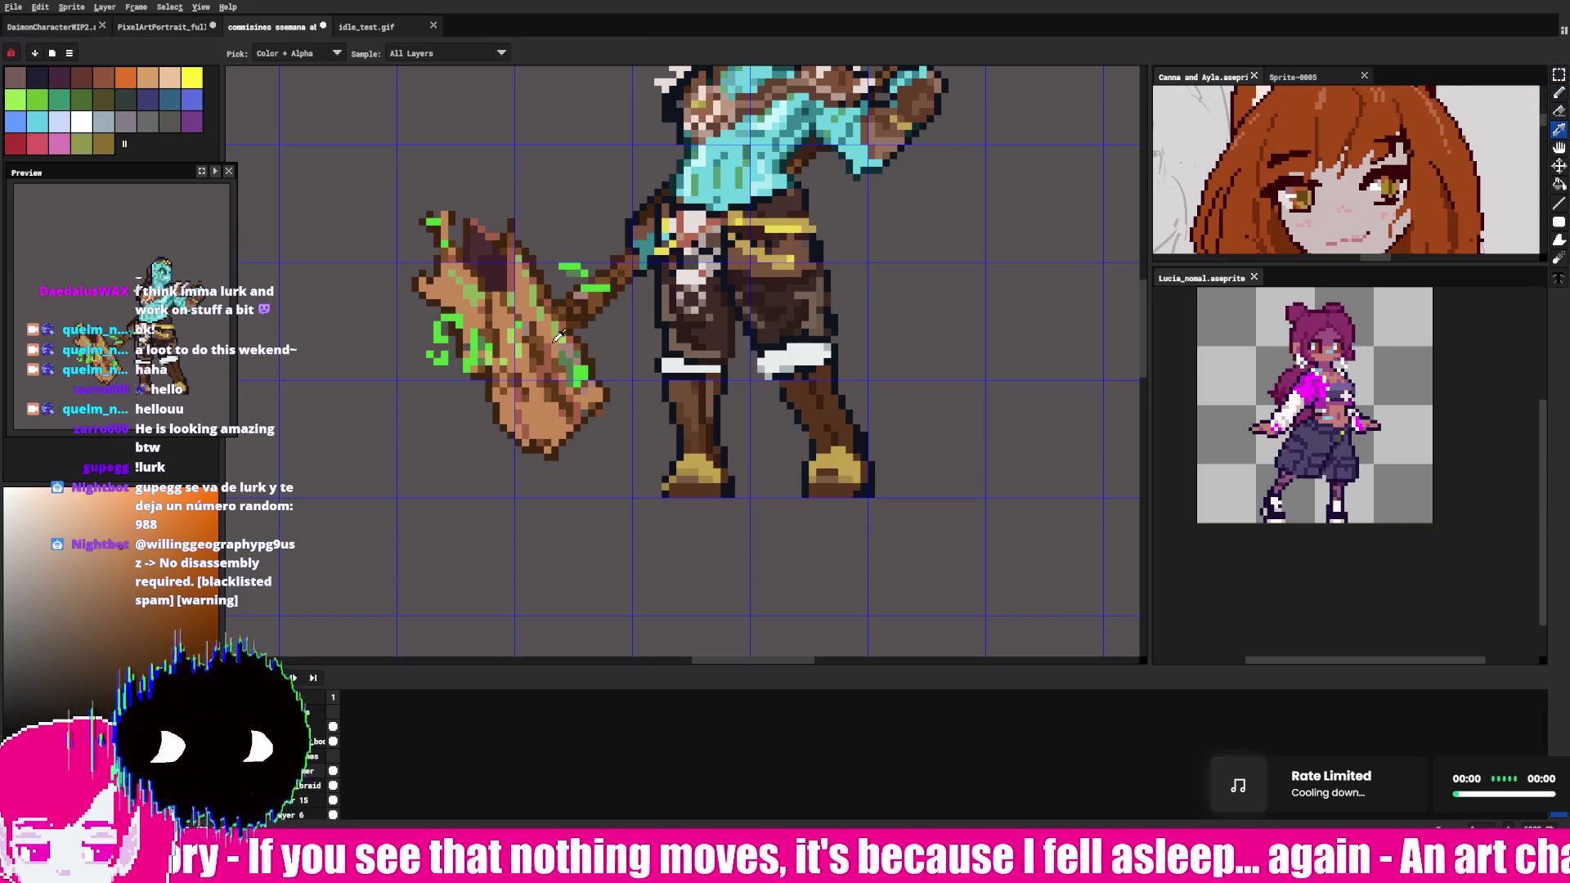
key("alt")
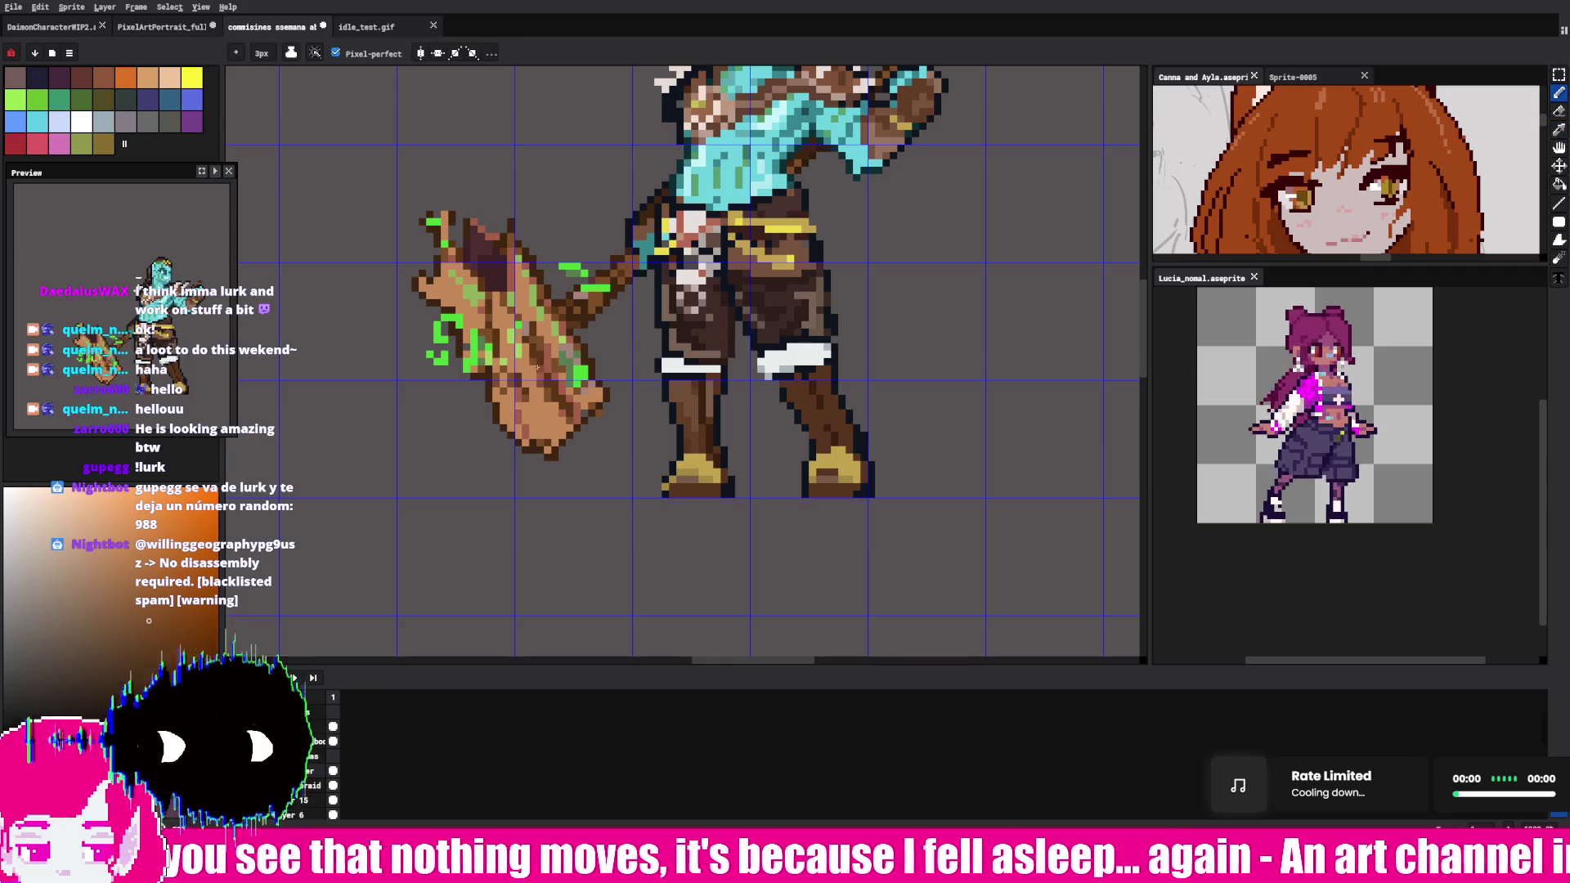